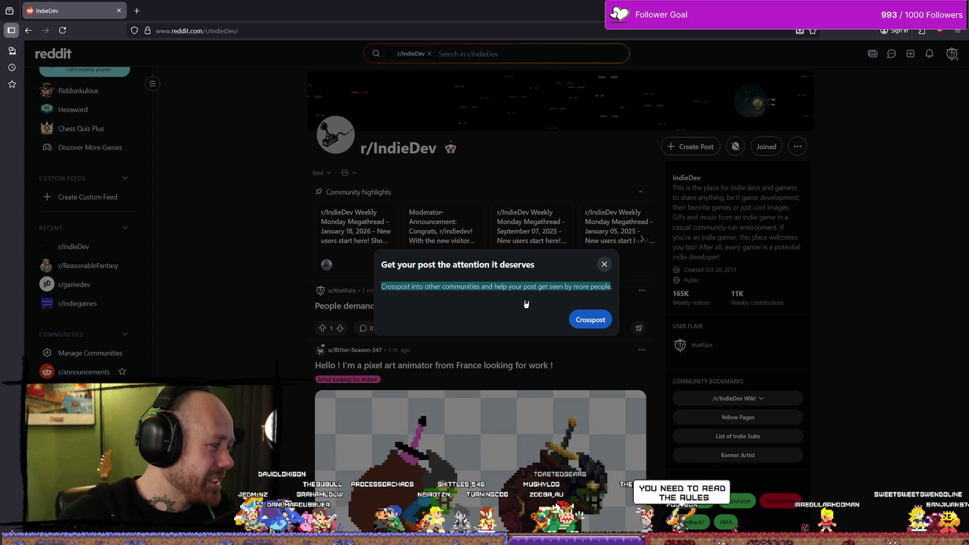
- Dismiss the crosspost suggestion, browse r/indiegames' feed and rules, then open r/ReasonableFantasy
left_click(605, 264)
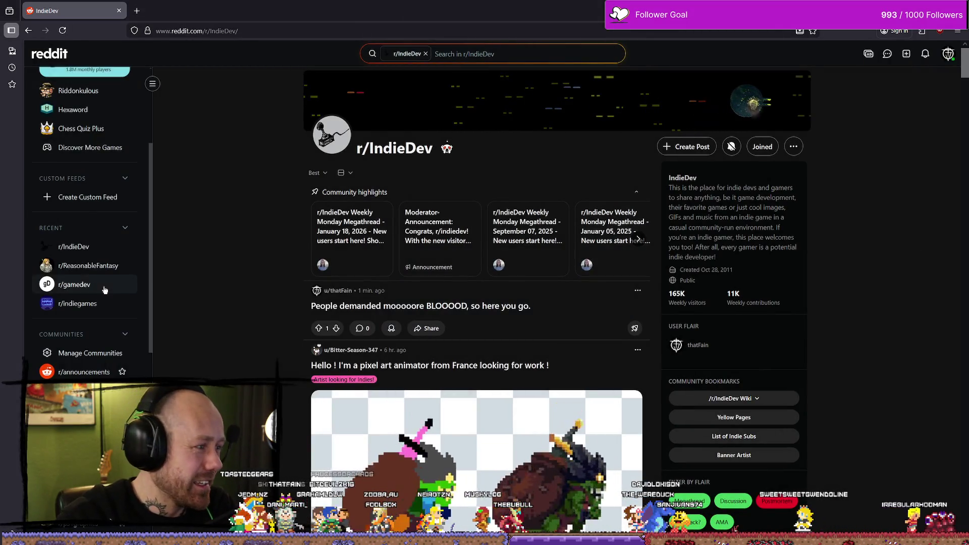
left_click(90, 284)
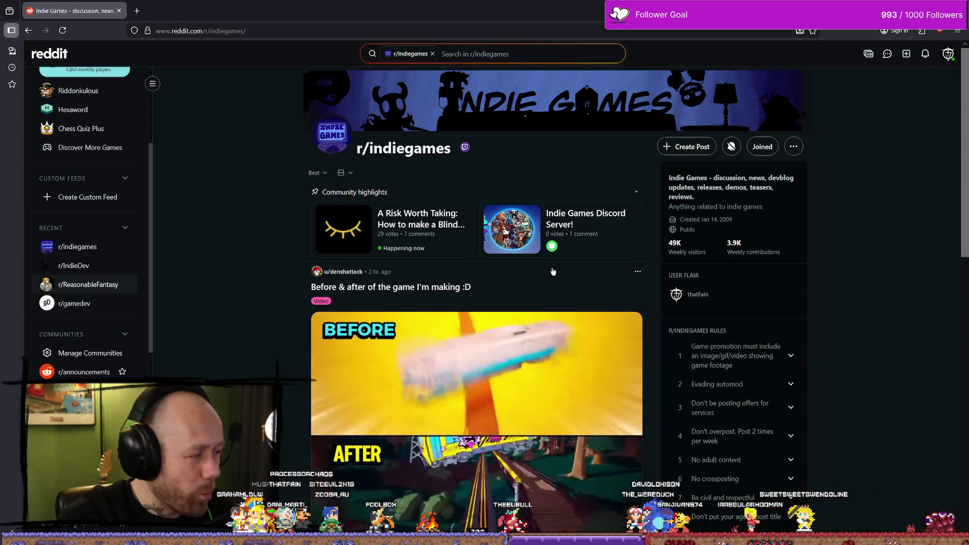
scroll(575, 276, "down", 2)
scroll(574, 276, "down", 2)
scroll(753, 234, "up", 4)
scroll(804, 252, "down", 1)
scroll(795, 282, "down", 1)
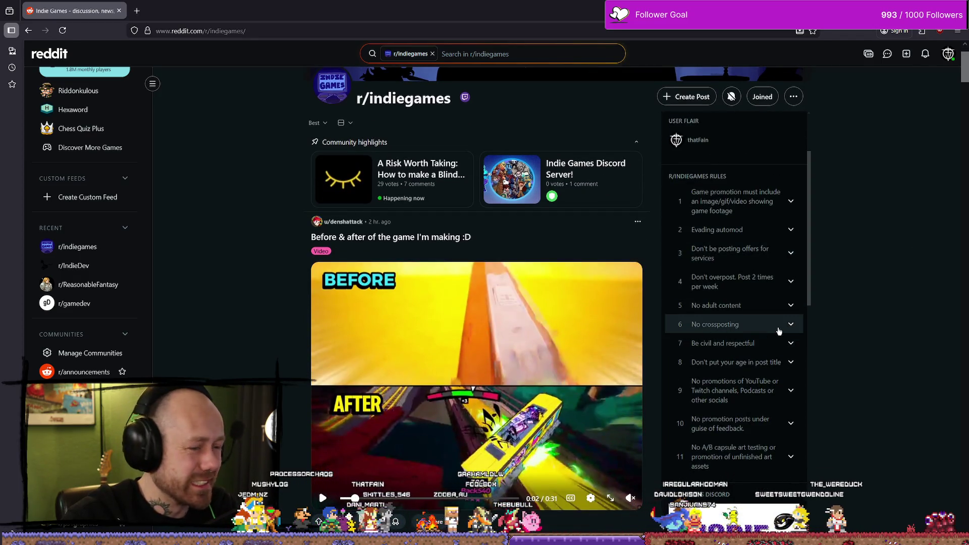
left_click(101, 288)
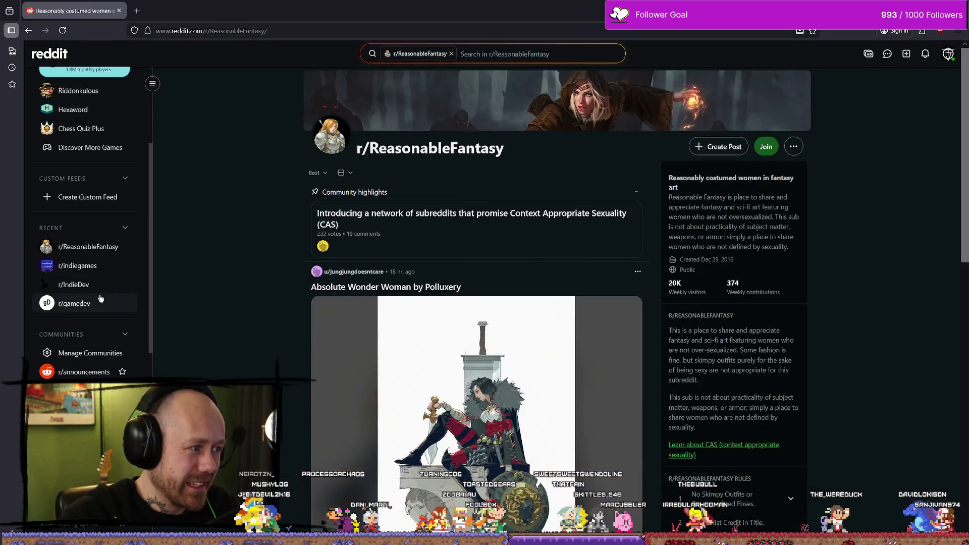
- Mute the r/ReasonableFantasy community and confirm with Yes, Mute
scroll(803, 296, "down", 5)
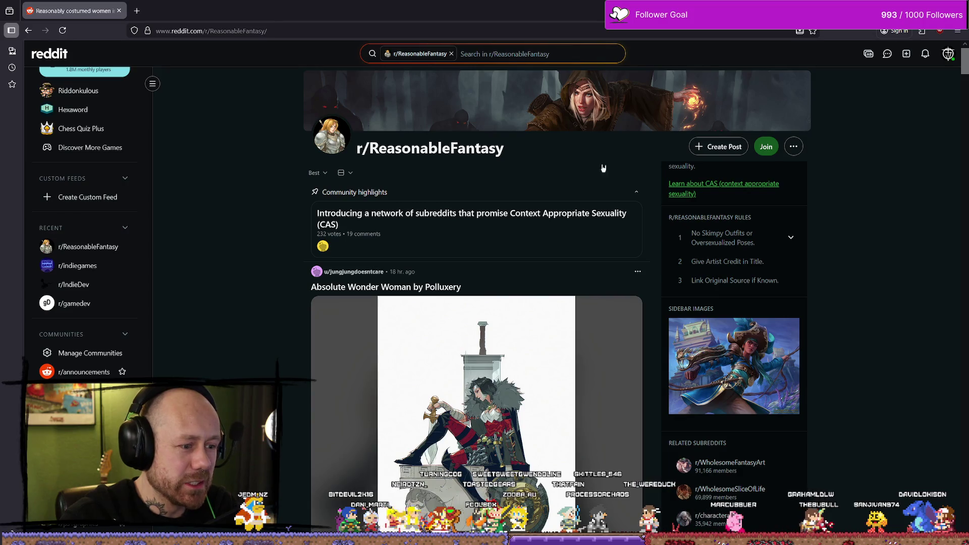
left_click(791, 148)
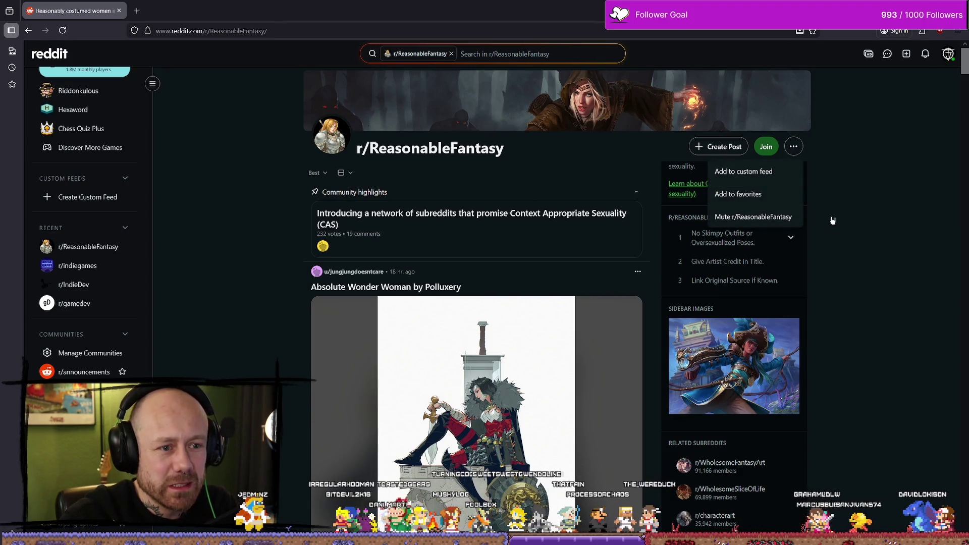
left_click(777, 217)
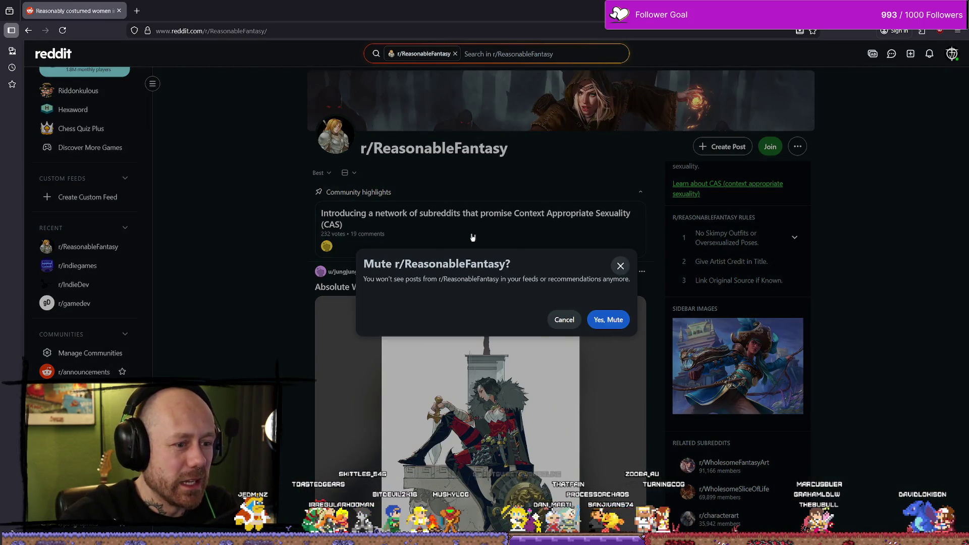
left_click(626, 318)
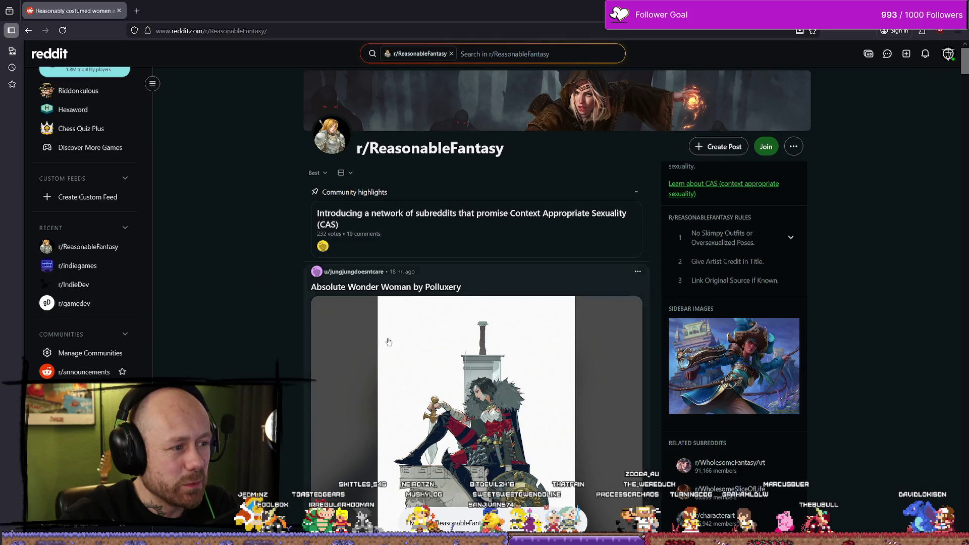
- Reopen the community's options, close them unchanged, and scroll the r/ReasonableFantasy page
scroll(694, 197, "down", 5)
scroll(726, 187, "up", 5)
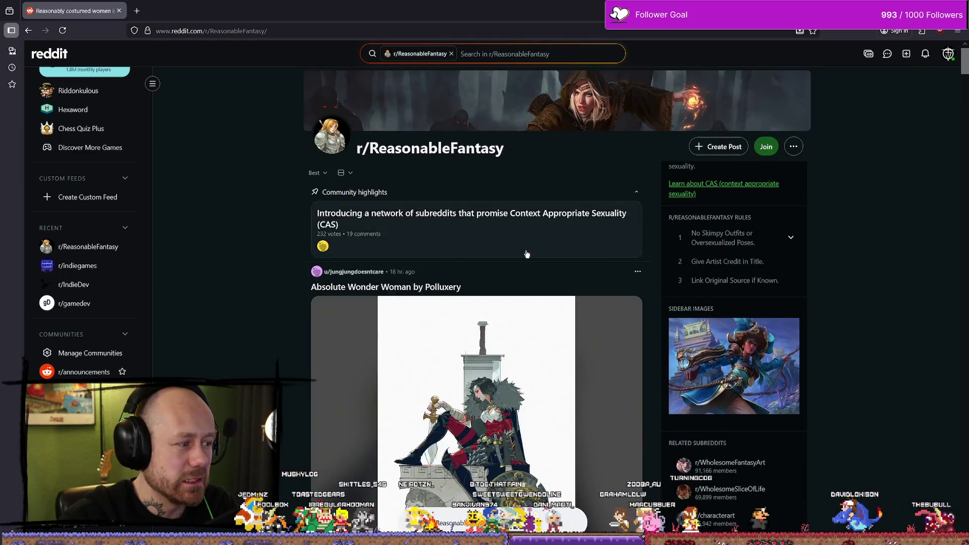
left_click(801, 148)
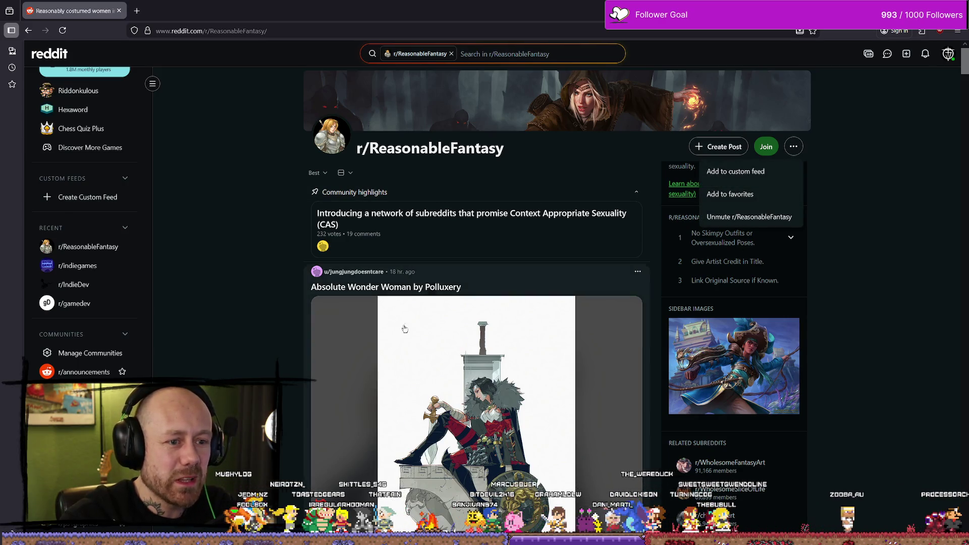
left_click(618, 173)
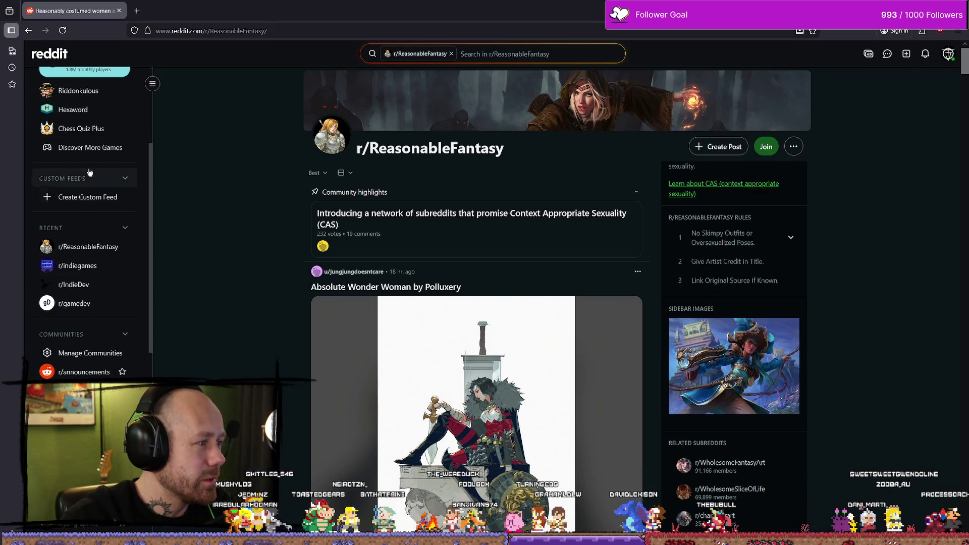
scroll(86, 302, "up", 3)
scroll(94, 295, "down", 4)
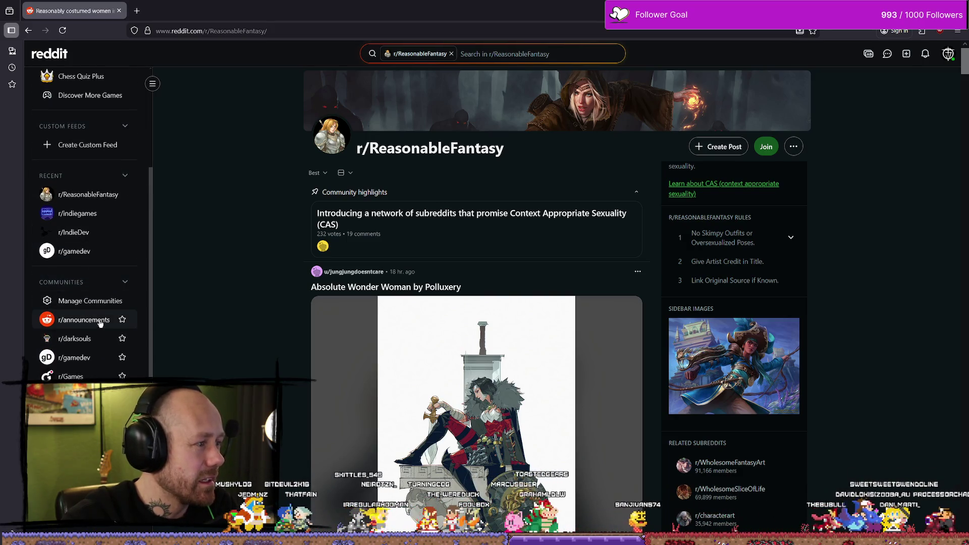
scroll(77, 287, "down", 2)
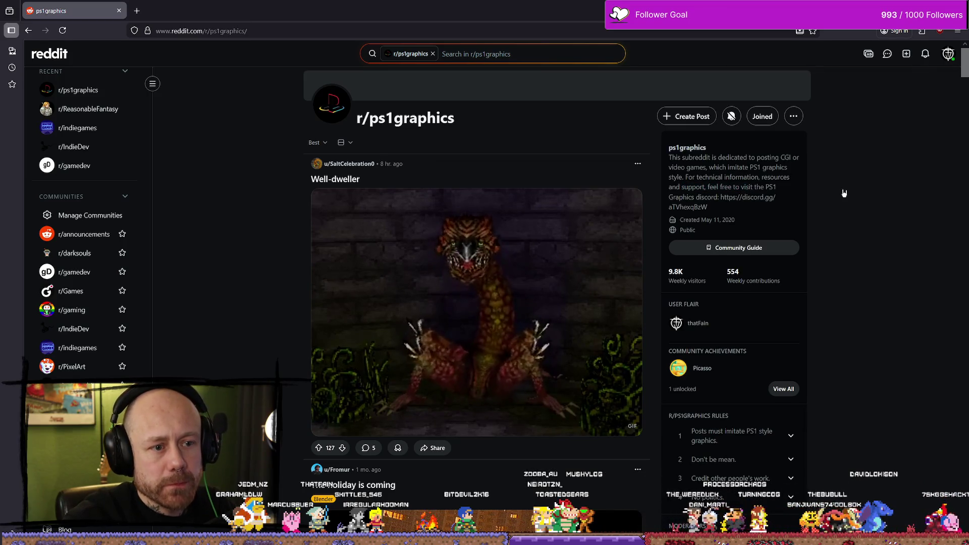
- Expand and collapse r/ps1graphics' rule 1 on PS1-style graphics, then open r/PixelArt
scroll(734, 293, "down", 2)
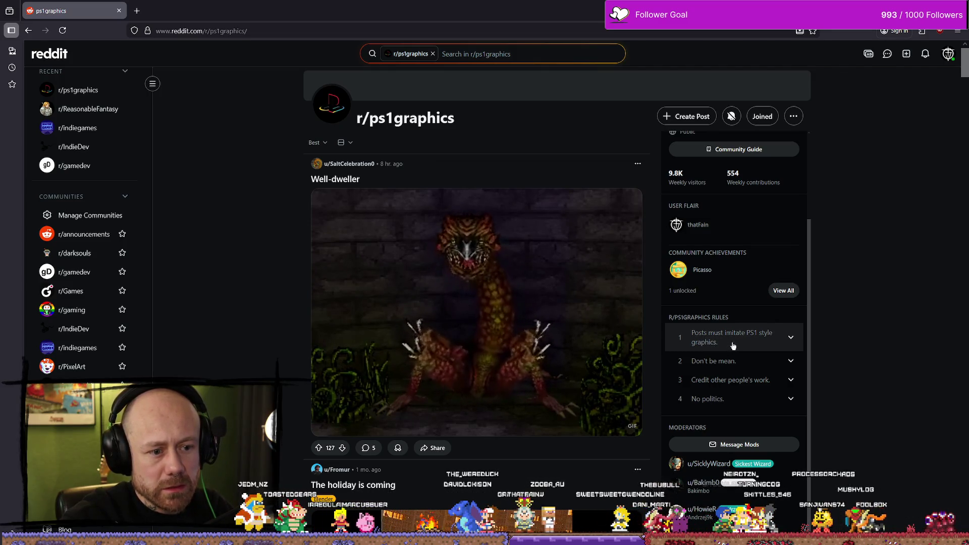
left_click(790, 338)
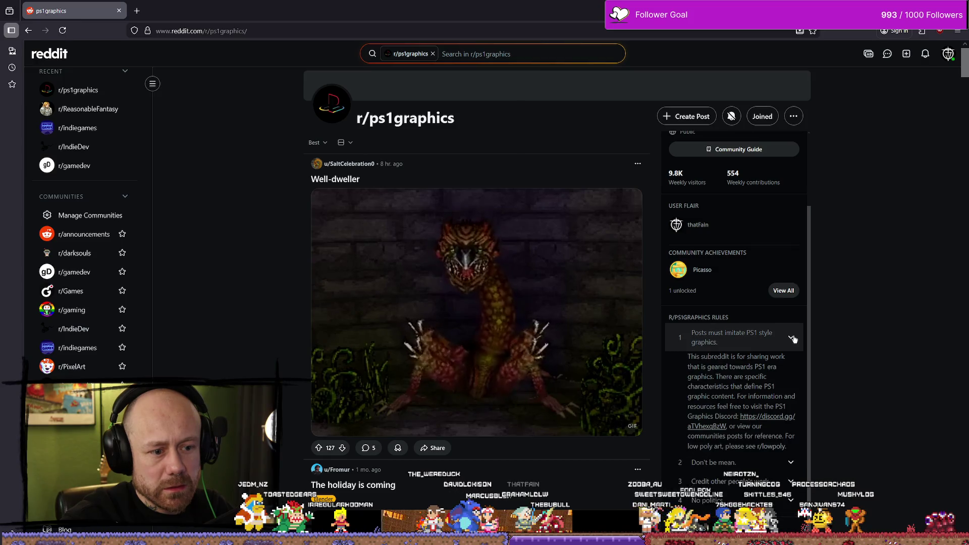
left_click(794, 340)
scroll(757, 361, "down", 2)
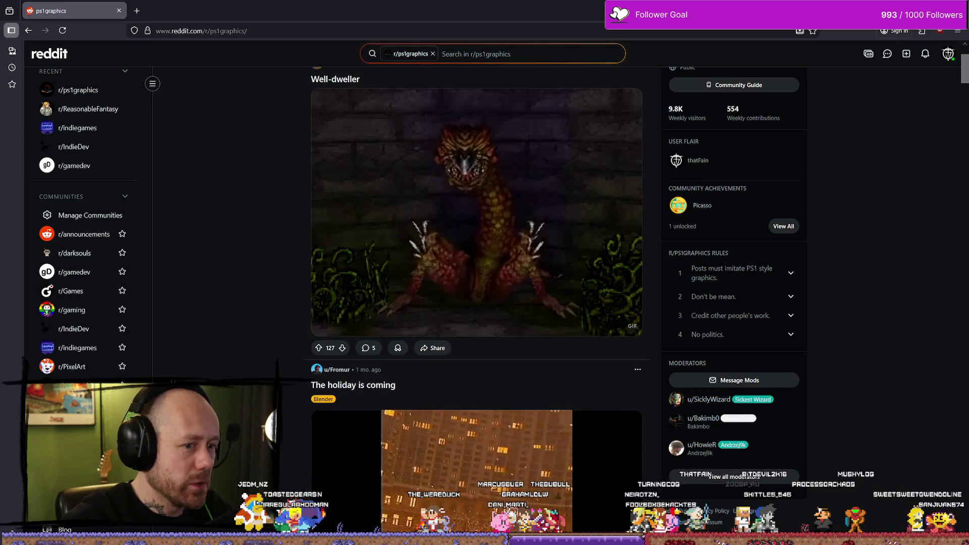
left_click(80, 367)
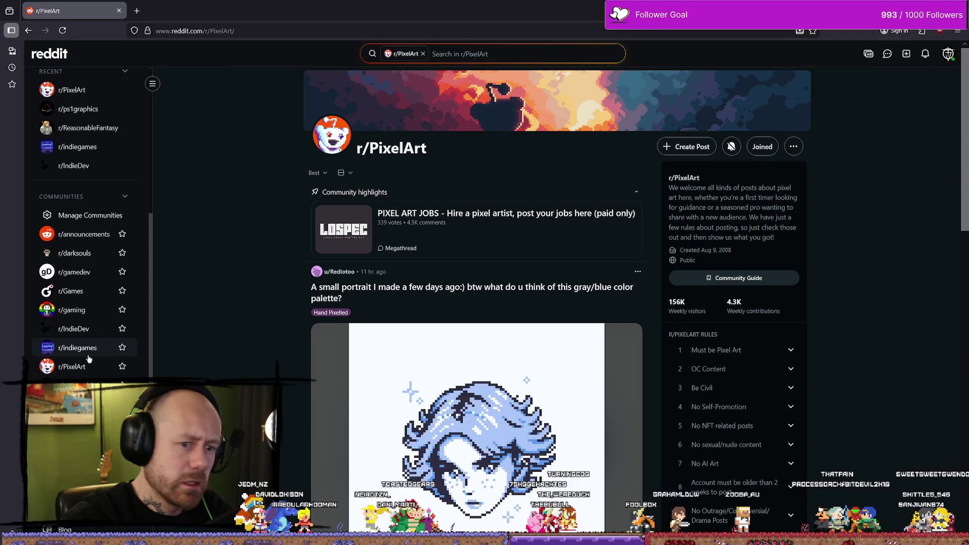
- Scroll through r/PixelArt's rules and resources
scroll(806, 379, "down", 5)
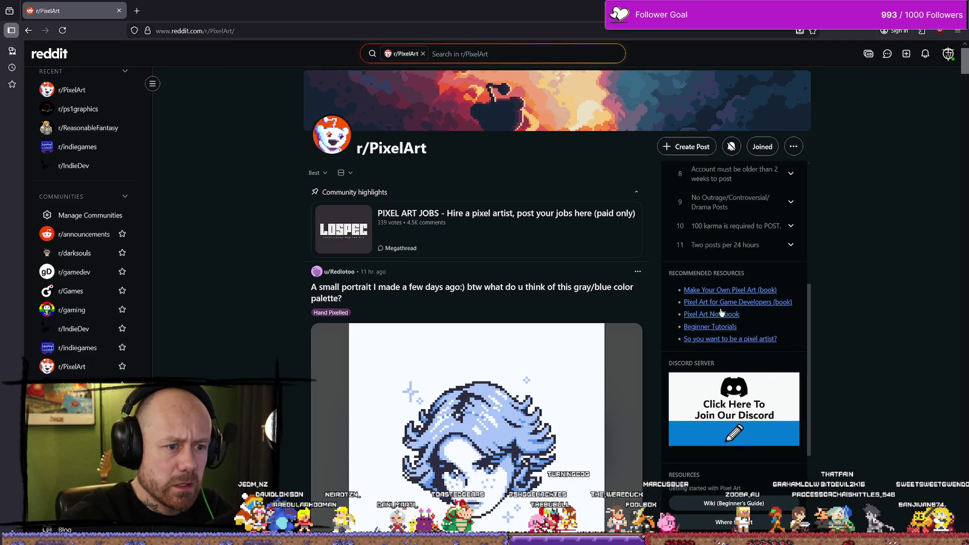
scroll(722, 316, "up", 3)
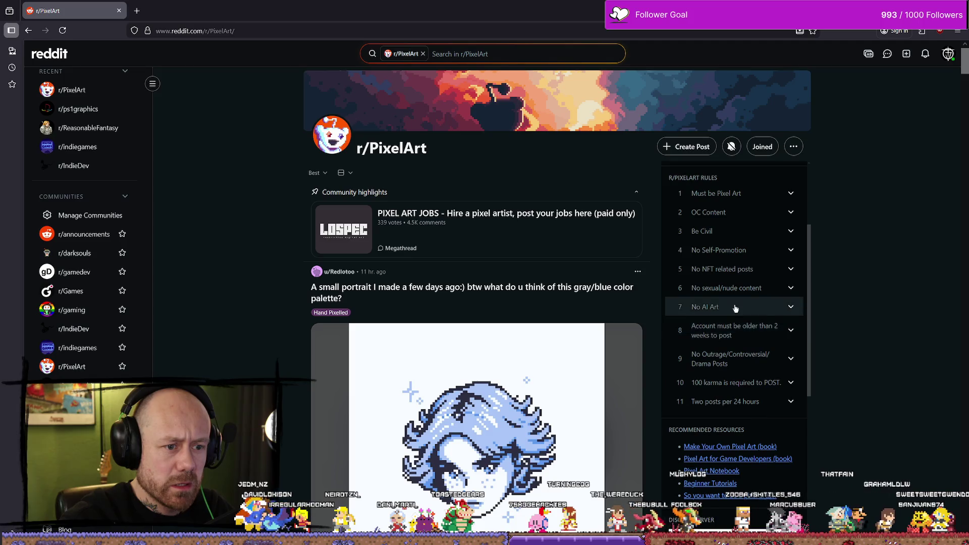
scroll(721, 268, "up", 1)
scroll(711, 260, "down", 1)
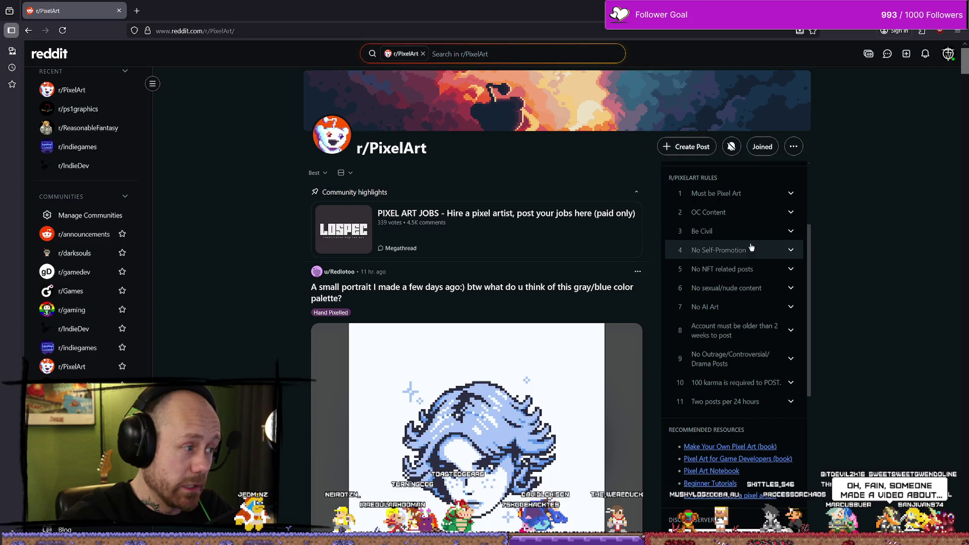
- Return to r/indiegames, scroll its feed, and open a new browser tab
left_click(77, 348)
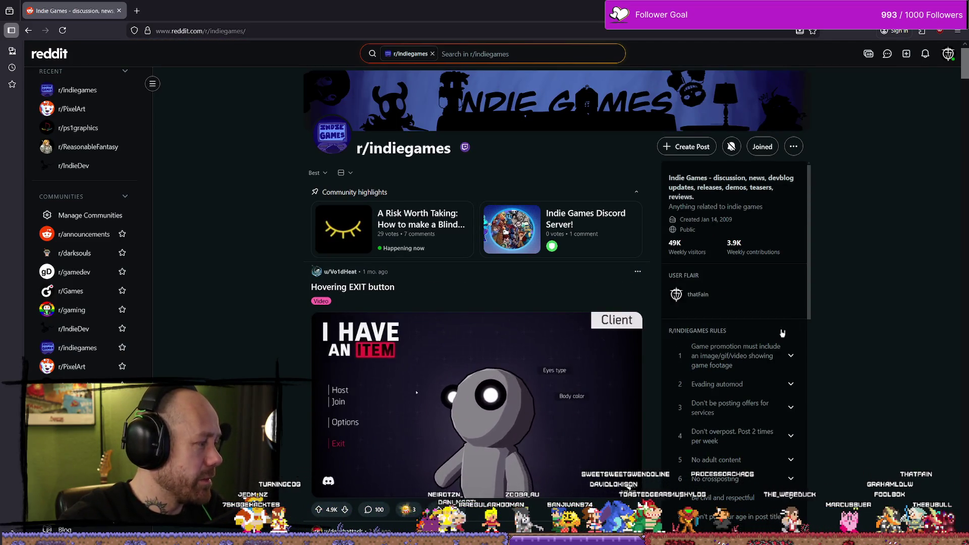
scroll(752, 356, "down", 2)
scroll(751, 357, "down", 2)
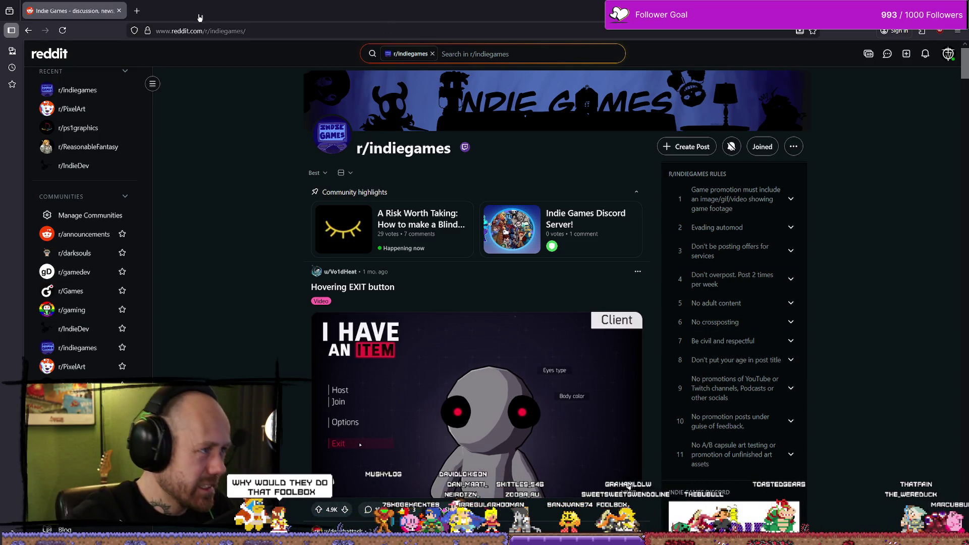
left_click(138, 10)
- Load youtube.com in the new tab and switch back to the Indie Games page
type("youtube.com/")
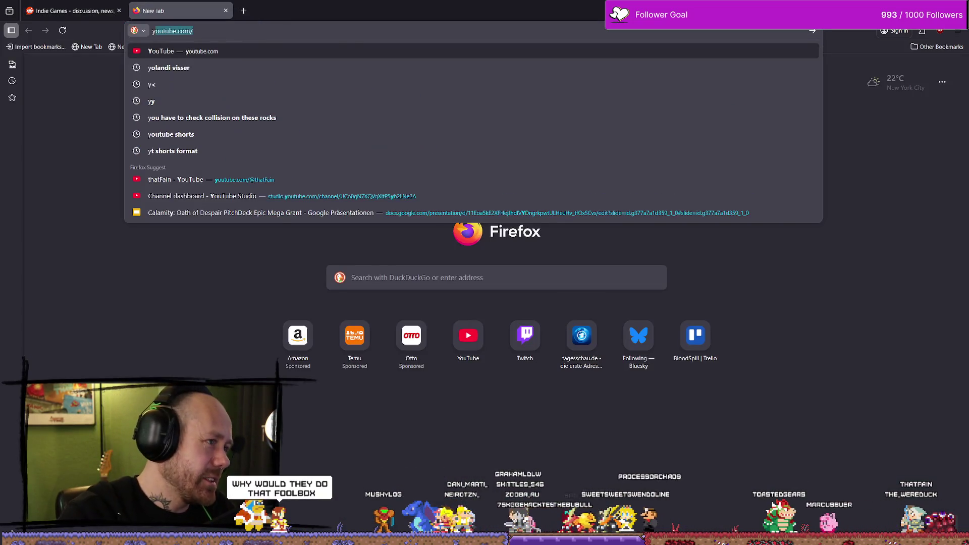
key("Return")
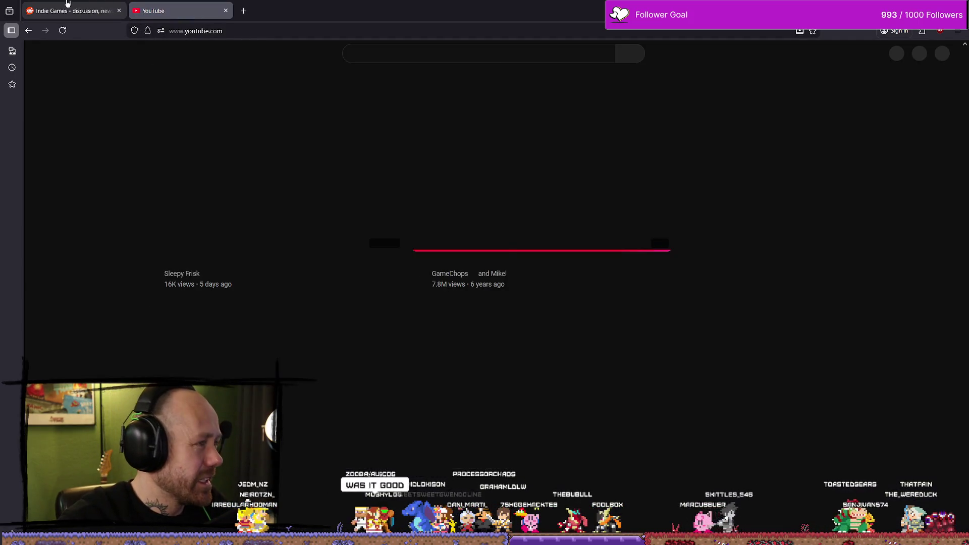
left_click(78, 7)
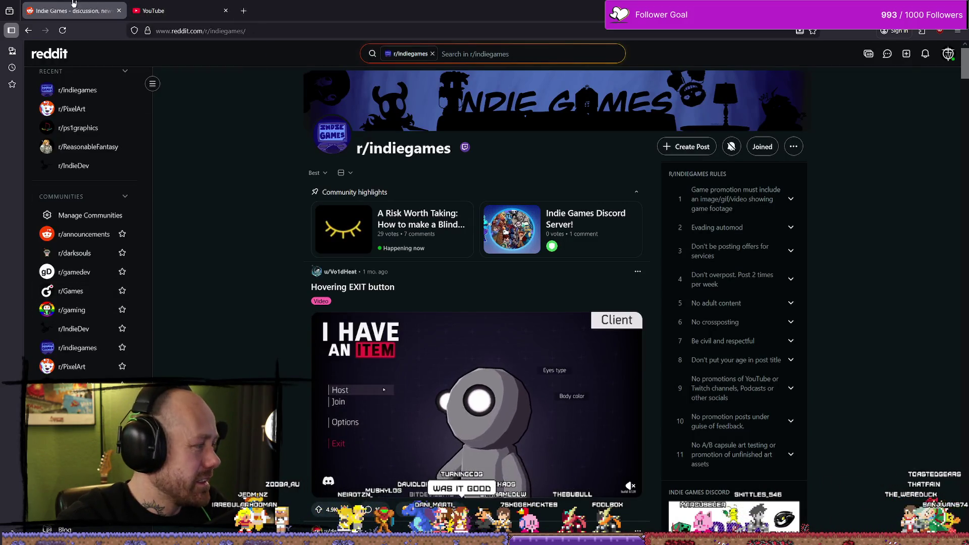
- Close the YouTube tab, expand rule 6 'No crossposting', and open the Scopecreep video
left_click(225, 11)
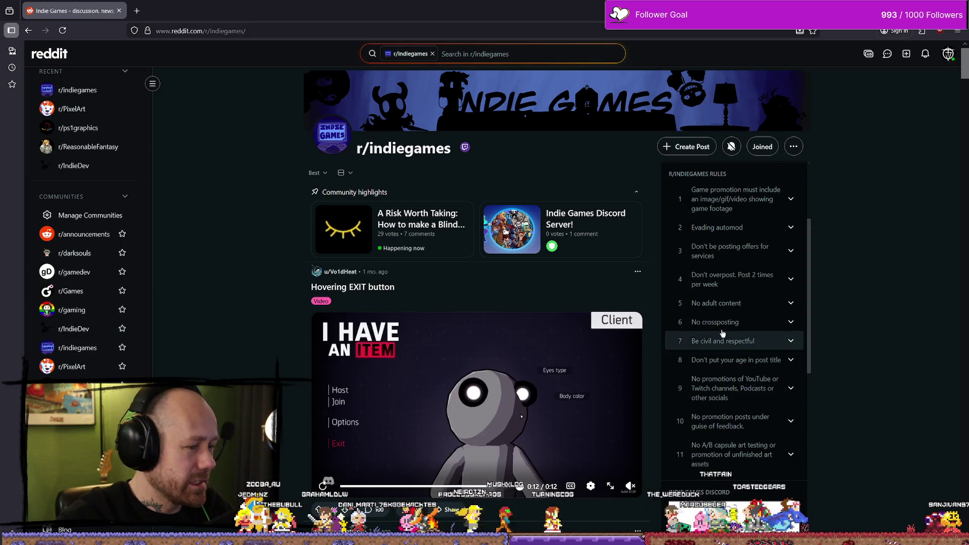
left_click(749, 326)
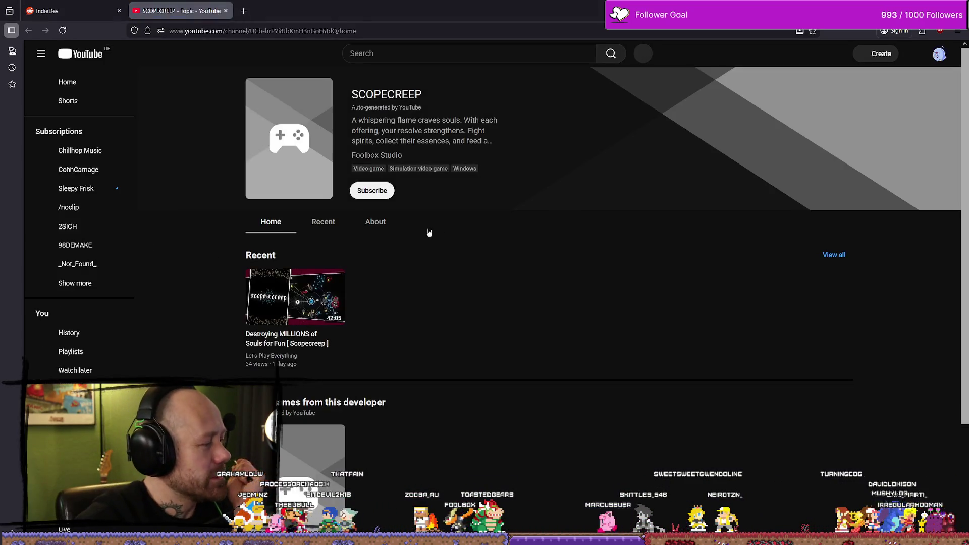
left_click(301, 308)
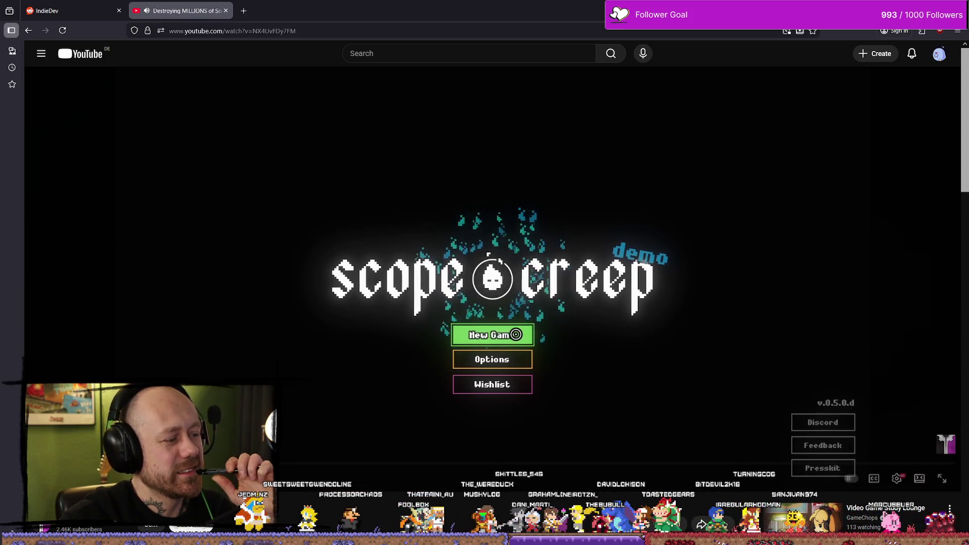
- Jump forward in the Scopecreep video using the progress bar
left_click(87, 464)
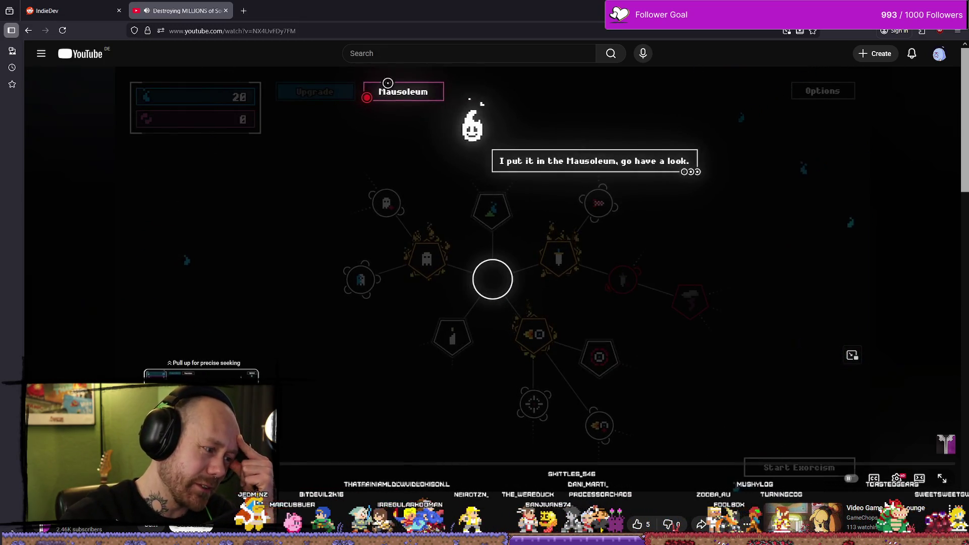
- Scrub the video through later skill-tree states to the Out of time end-of-run screen
left_click_drag(413, 464, 426, 463)
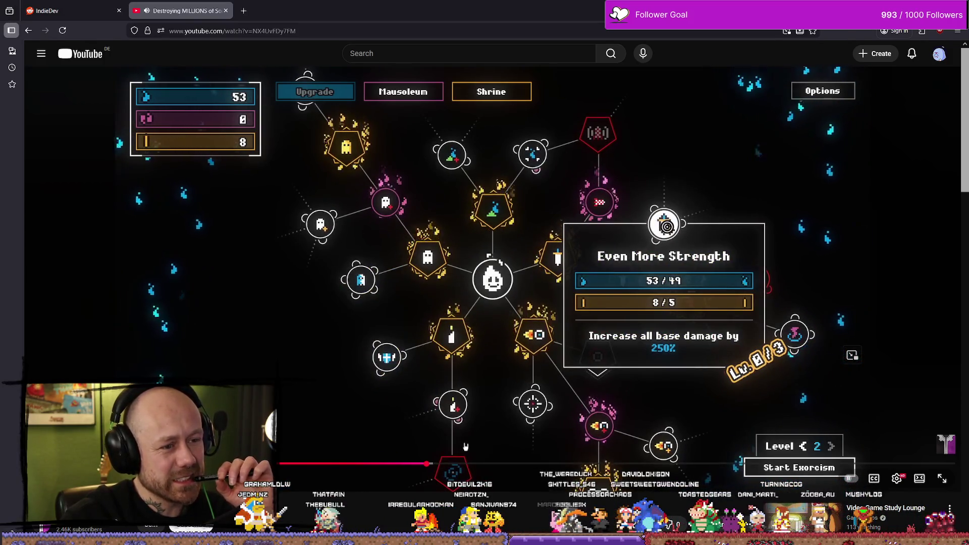
left_click_drag(427, 463, 542, 463)
left_click_drag(708, 466, 561, 467)
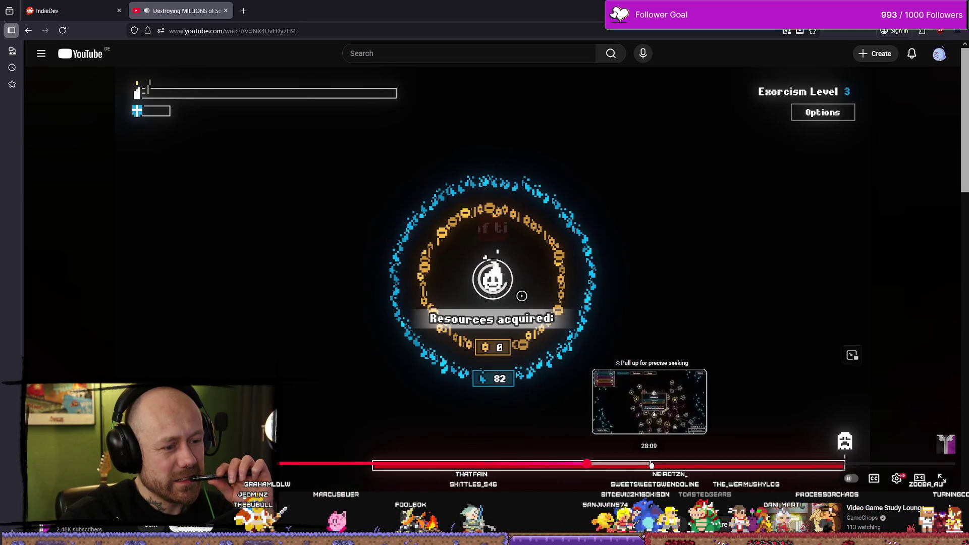
left_click_drag(651, 464, 653, 464)
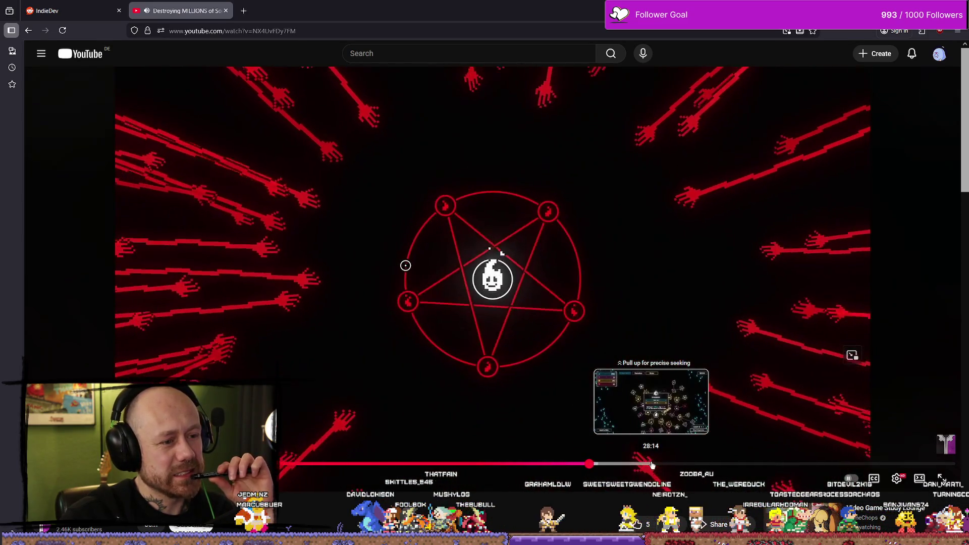
- Jump ahead to the skill-tree scene and level 4 run, then close the YouTube tab
left_click(652, 465)
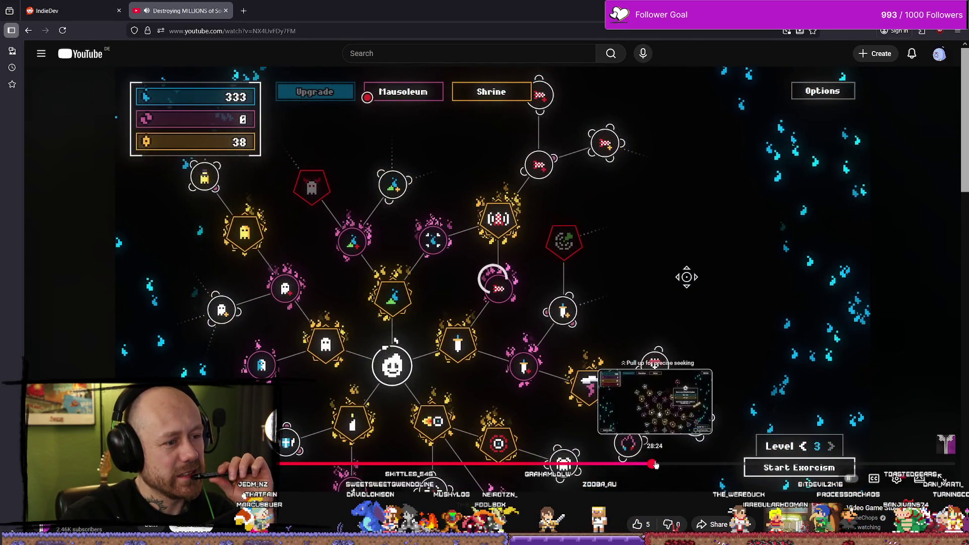
left_click(738, 465)
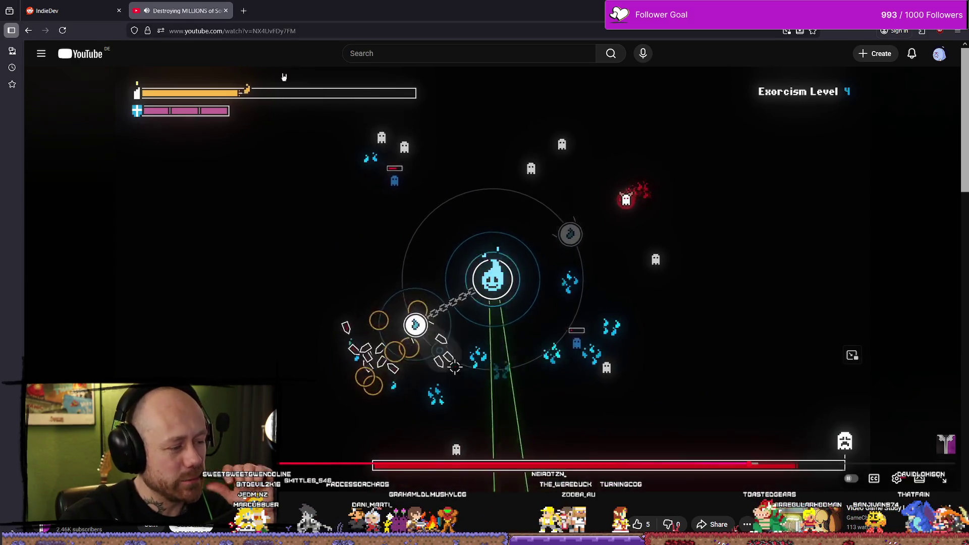
left_click(225, 11)
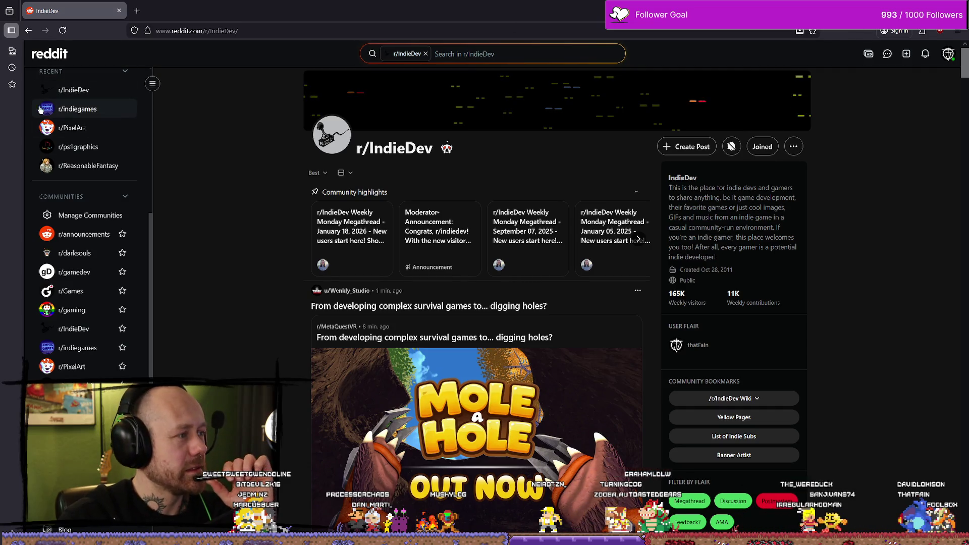
- Scroll through the r/IndieDev feed
scroll(42, 109, "up", 3)
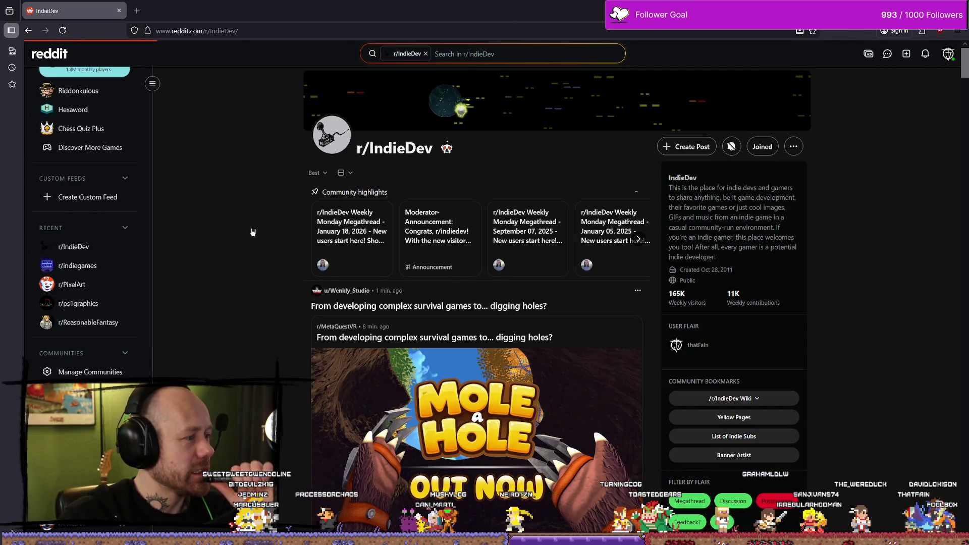
scroll(627, 205, "down", 4)
scroll(613, 209, "up", 4)
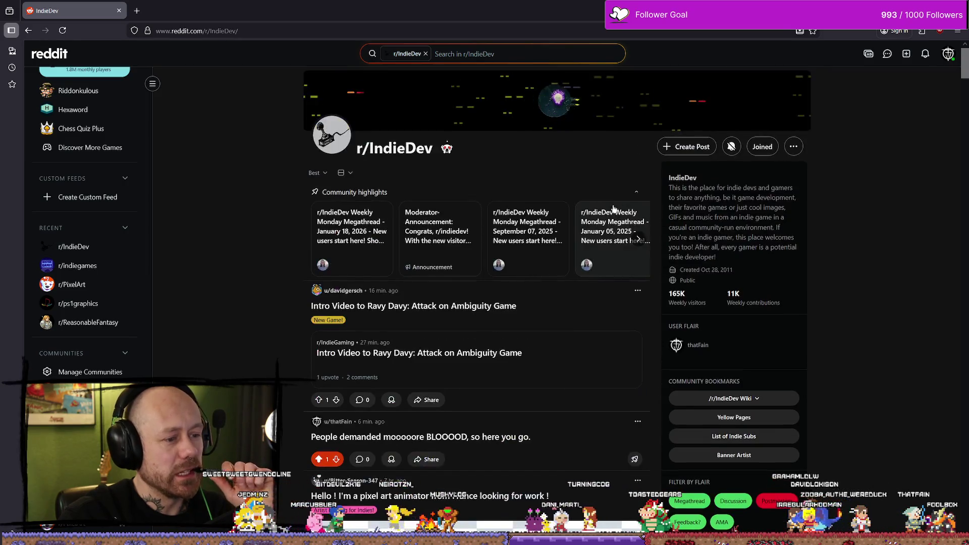
scroll(614, 202, "down", 5)
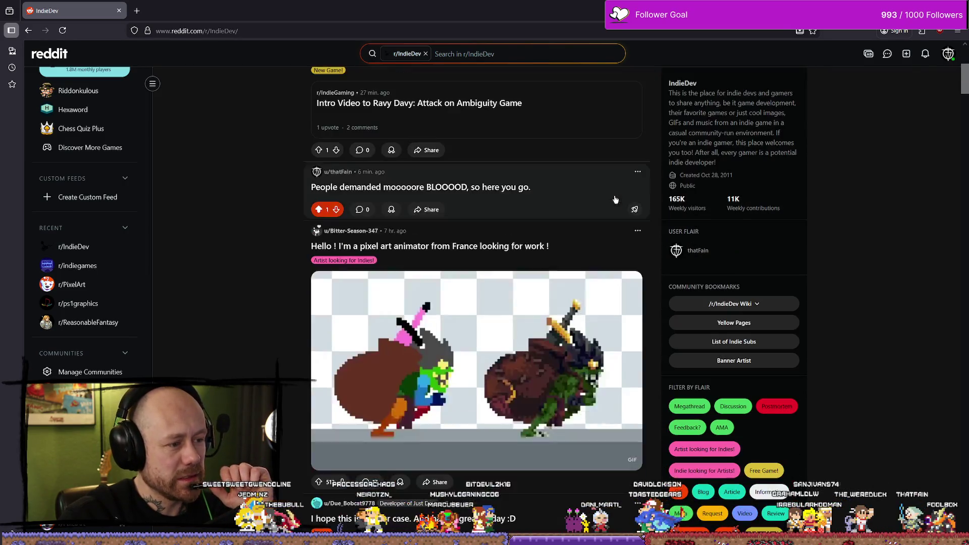
scroll(616, 199, "down", 20)
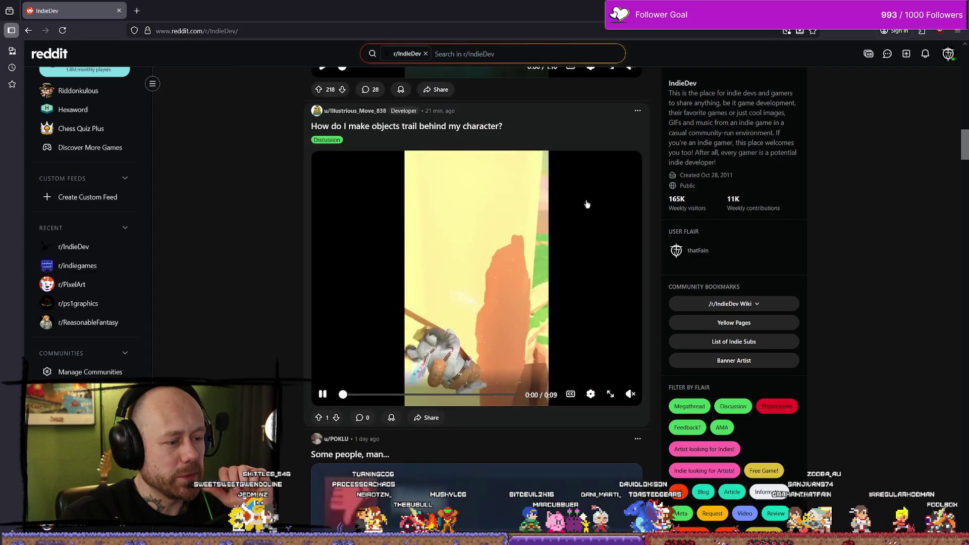
scroll(589, 202, "down", 20)
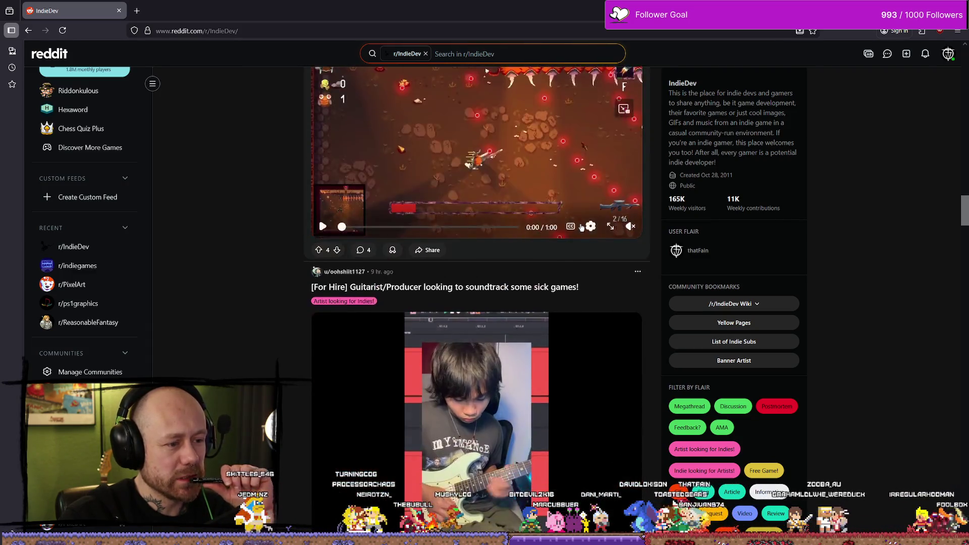
scroll(582, 227, "down", 15)
- View the Bloodspill blood post from your profile, return to Reddit home, then switch to DaVinci Resolve
left_click(948, 54)
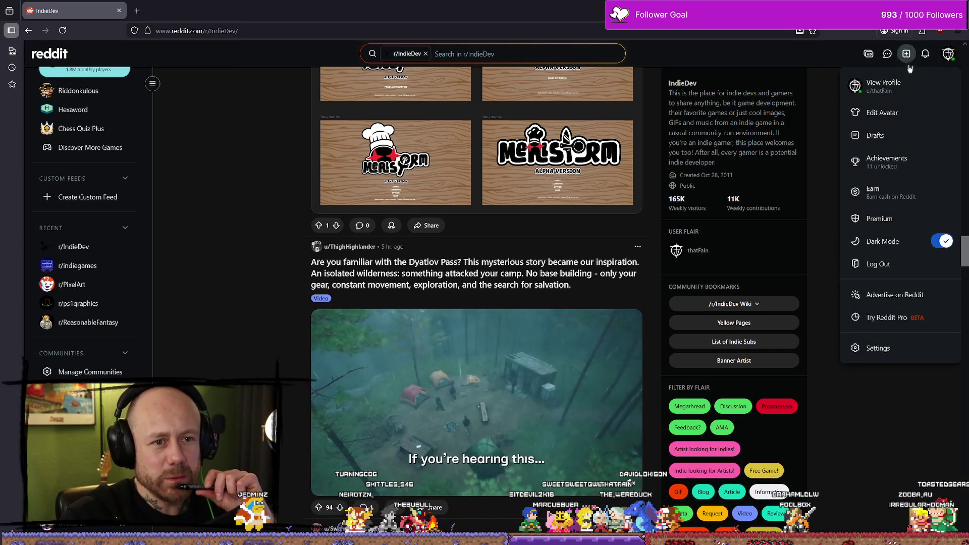
left_click(882, 84)
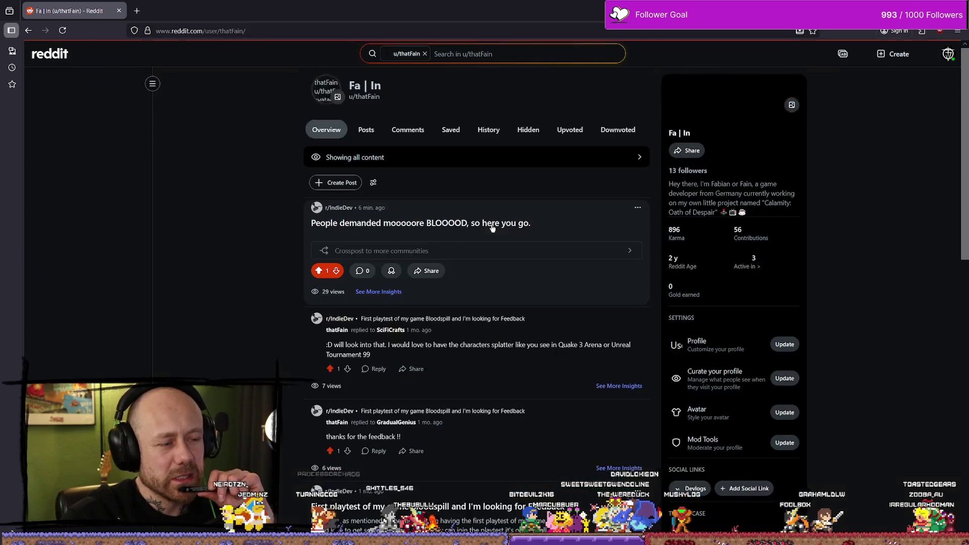
left_click(535, 217)
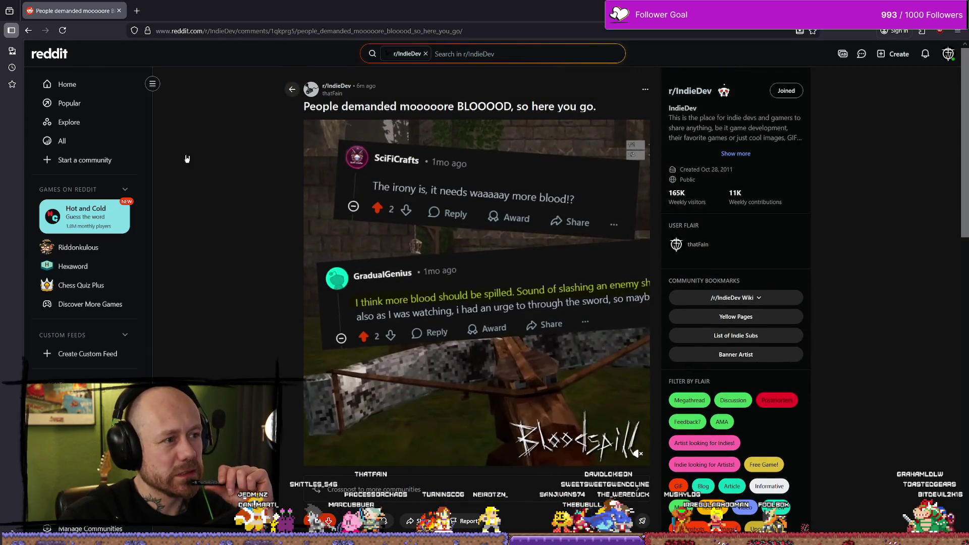
left_click(70, 84)
left_click(432, 22)
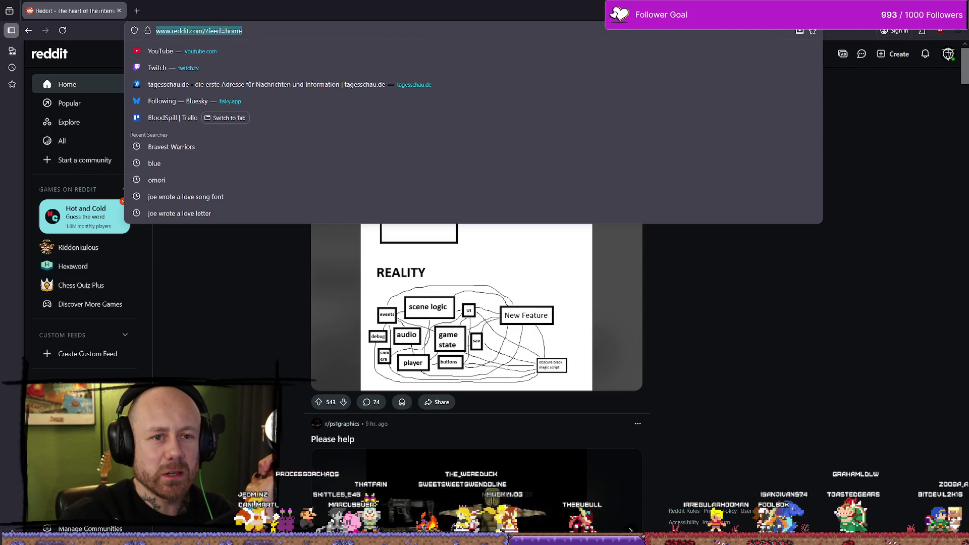
key("alt+Tab")
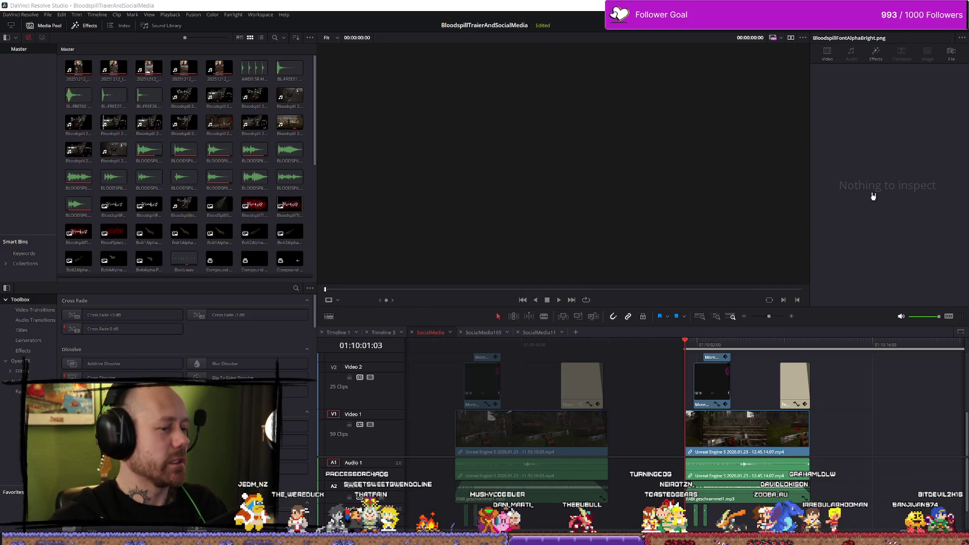
- Place the SocialMedia timeline playhead at 01:10:02:32, then switch to Unreal Engine
left_click(704, 347)
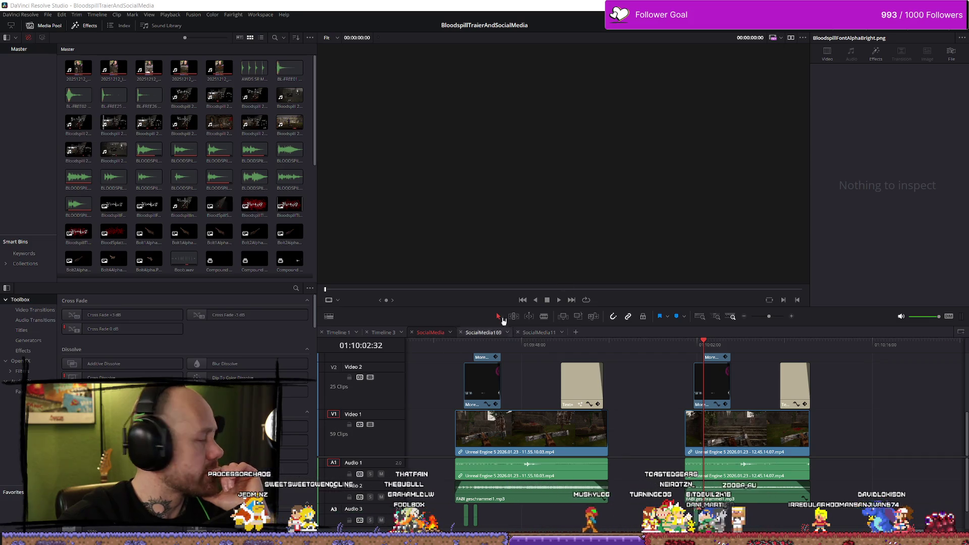
left_click_drag(247, 77, 338, 41)
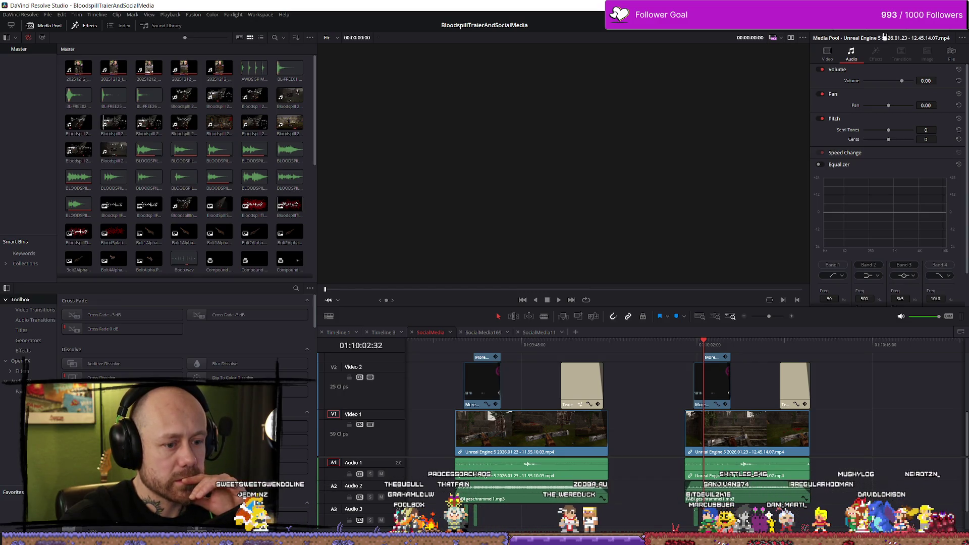
key("alt+Tab")
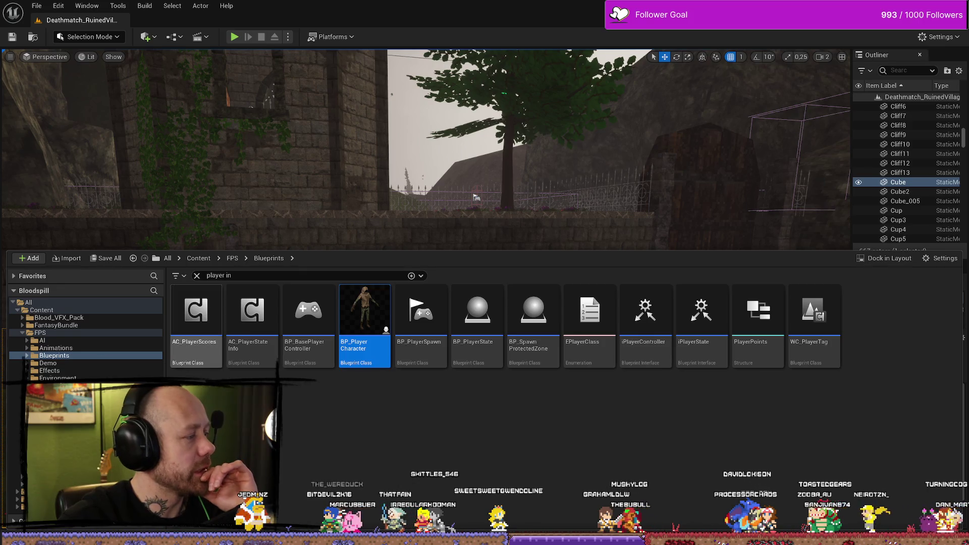
- Deselect BP_PlayerCharacter, clear the 'player' search filter, and return to the top-level Content folder
left_click(557, 419)
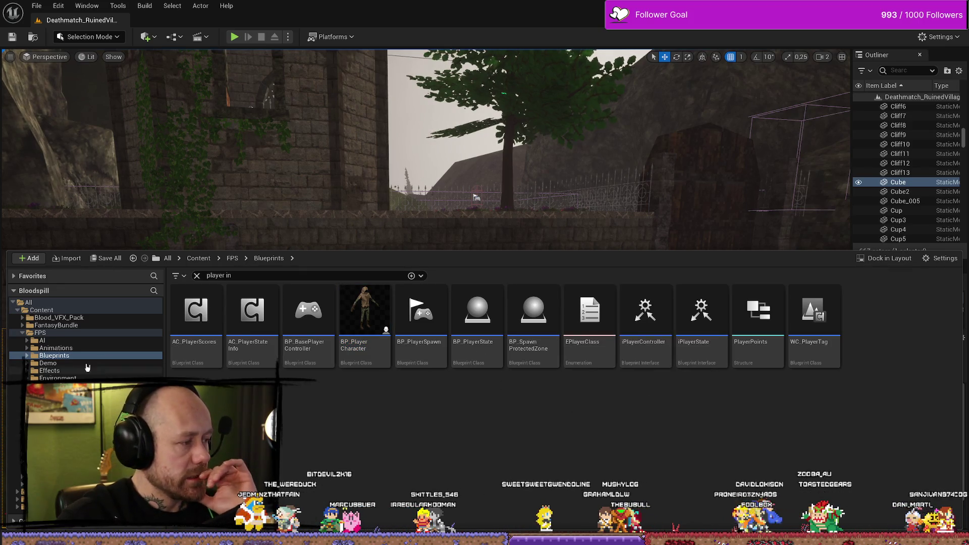
left_click(39, 335)
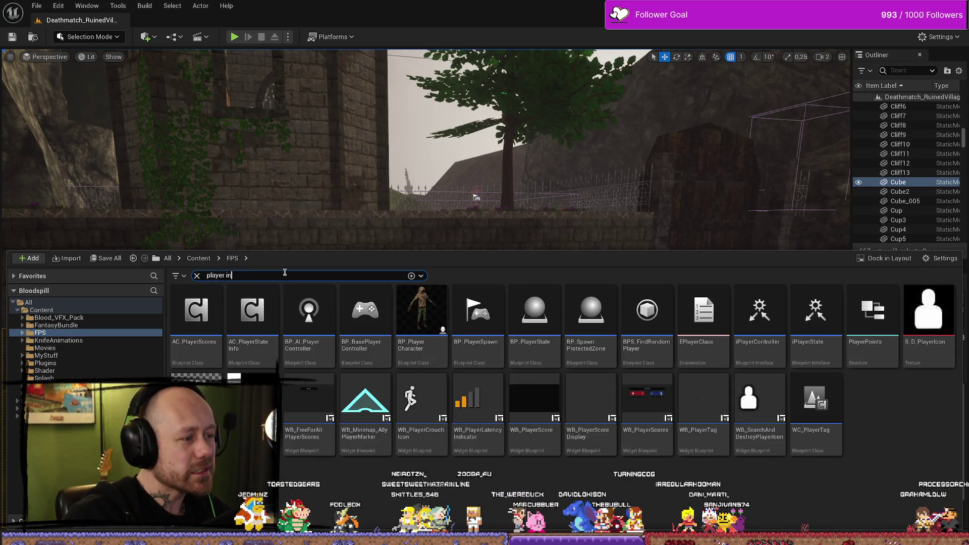
left_click(197, 275)
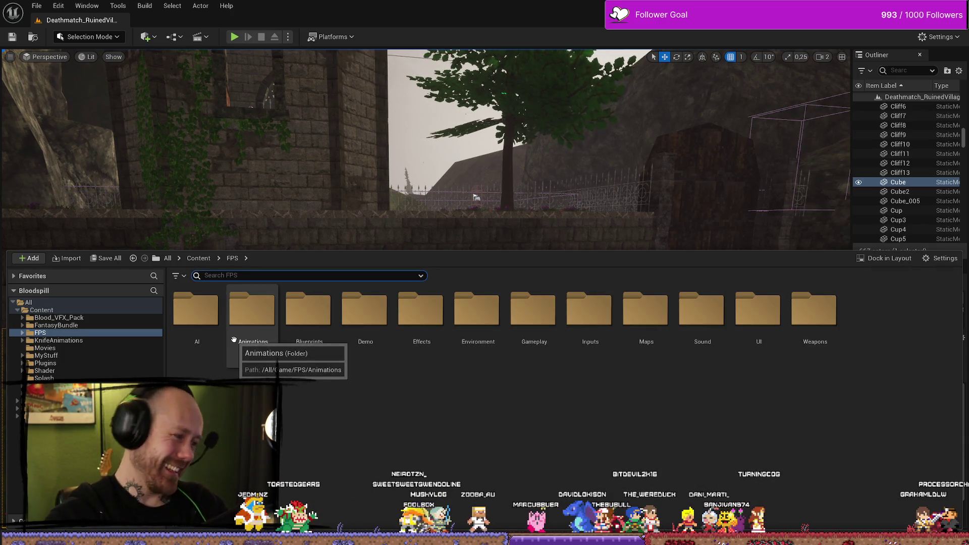
left_click(41, 310)
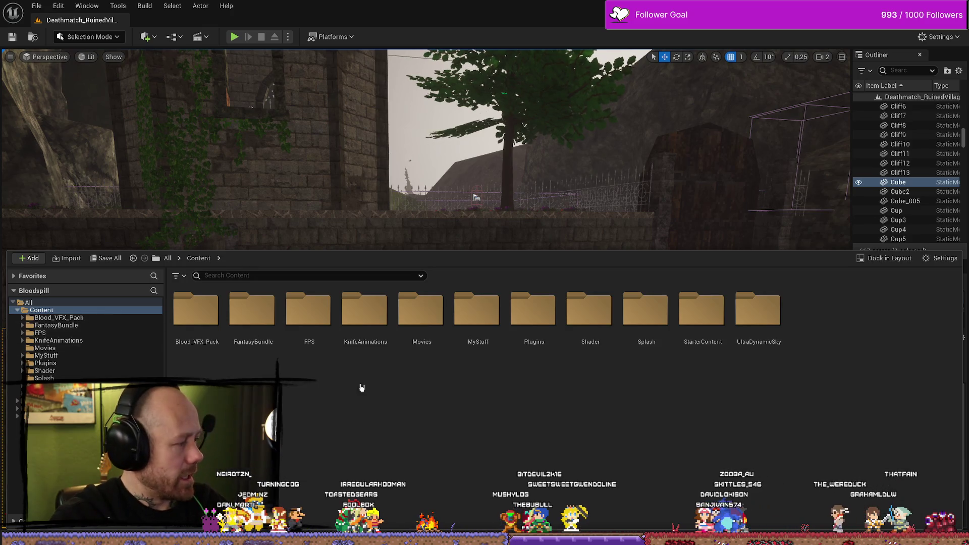
- Browse the Blood_VFX_Pack and MyStuff/UI folders in the Content Browser
left_click(93, 318)
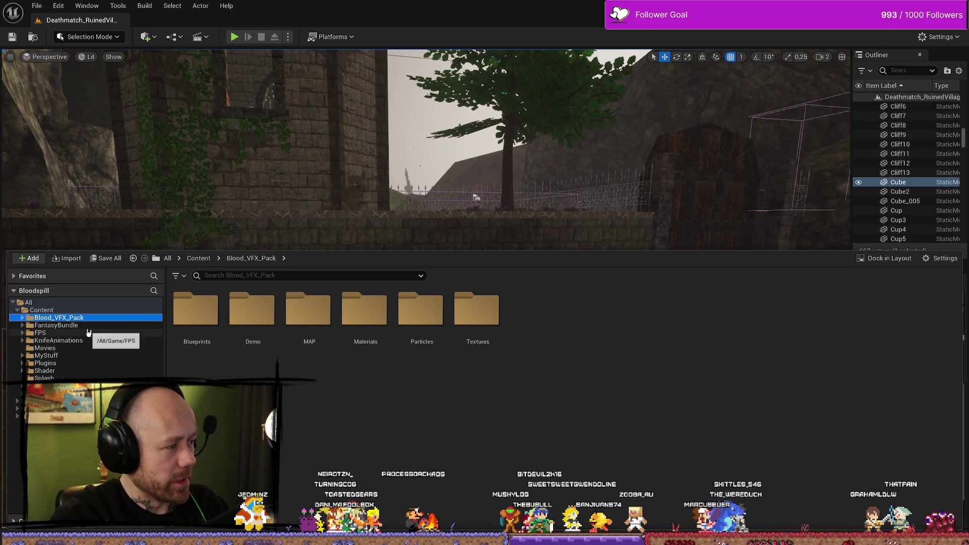
left_click(81, 356)
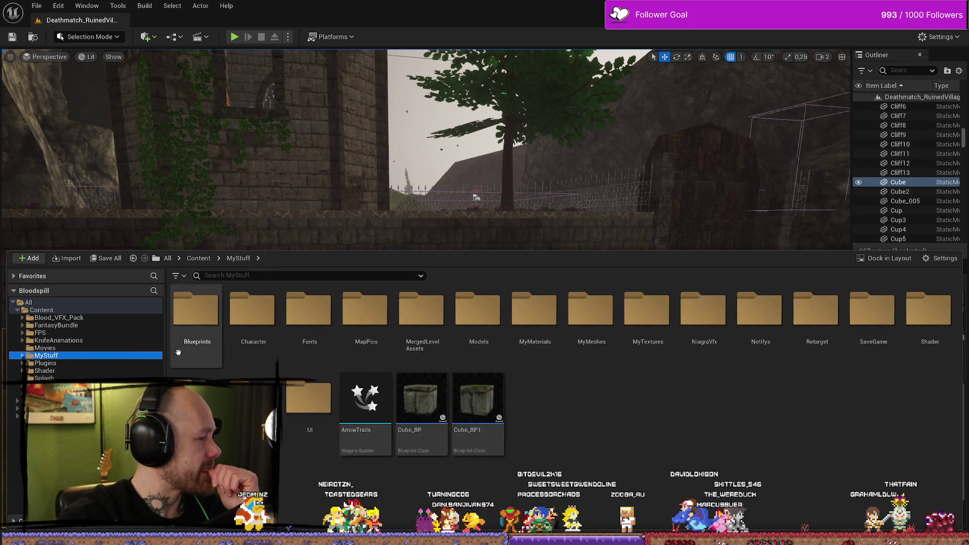
double_click(283, 404)
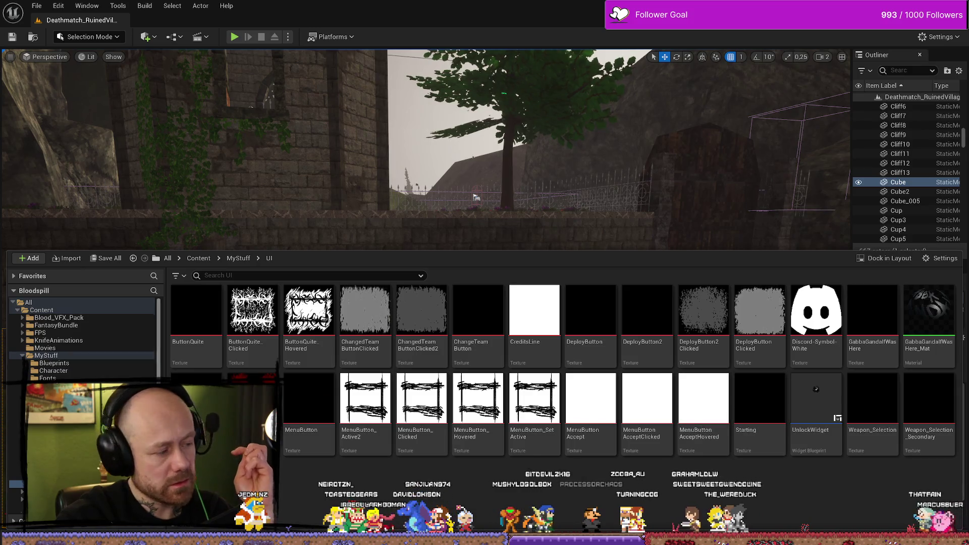
left_click(46, 356)
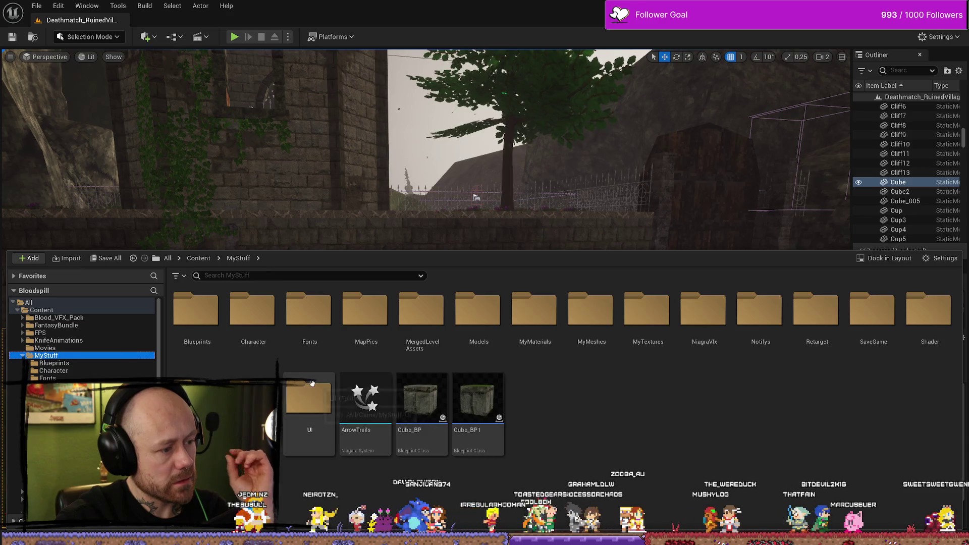
double_click(308, 401)
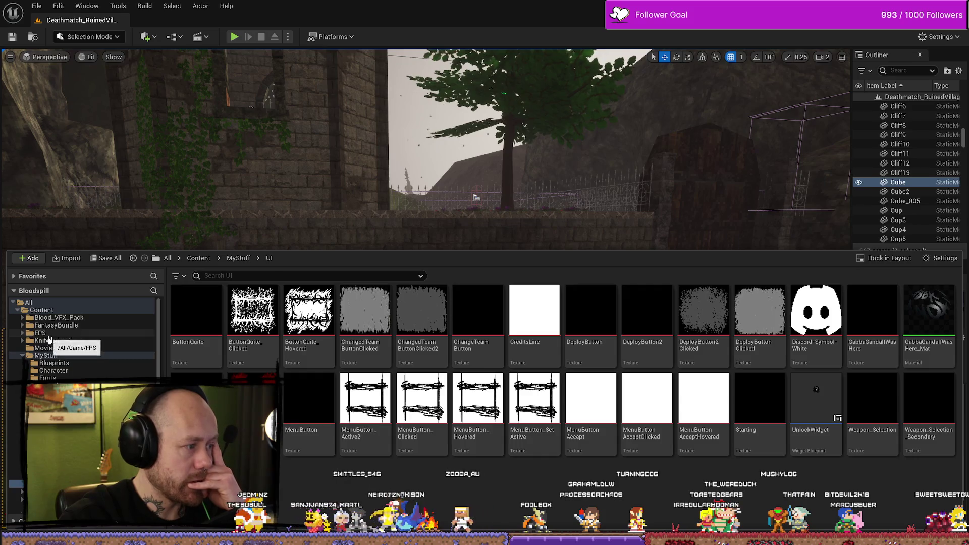
- Go to FPS > UI > Menus and open WB_SettingsMenu for editing
left_click(40, 333)
left_click(23, 334)
double_click(758, 310)
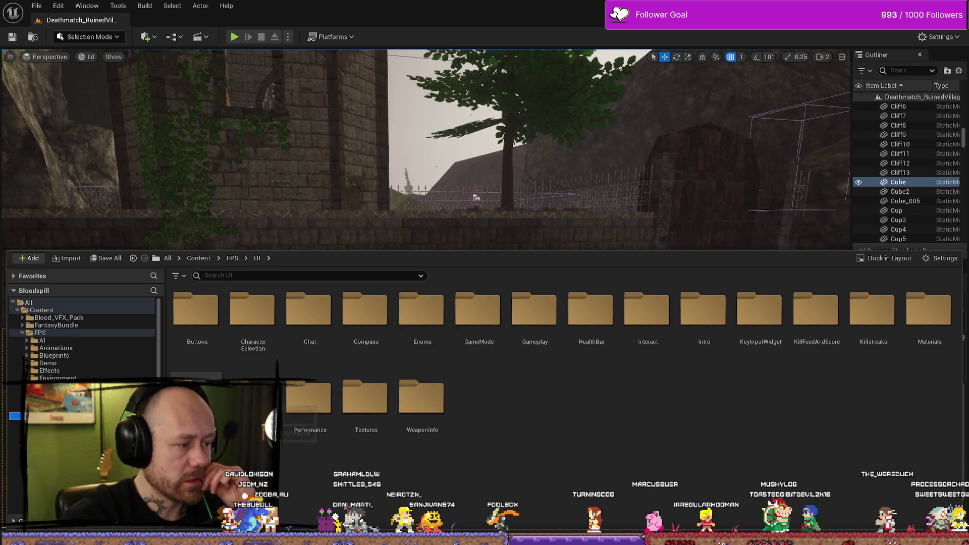
double_click(196, 398)
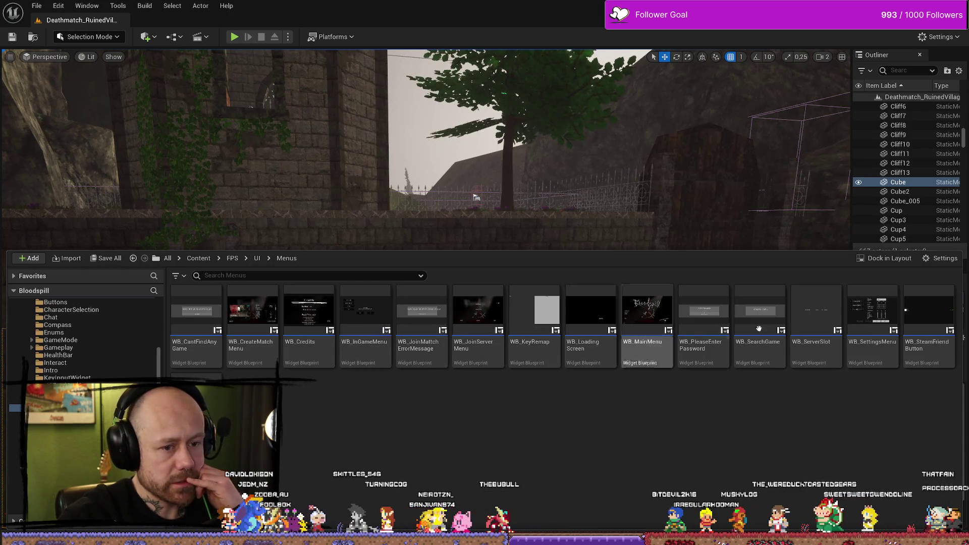
double_click(867, 326)
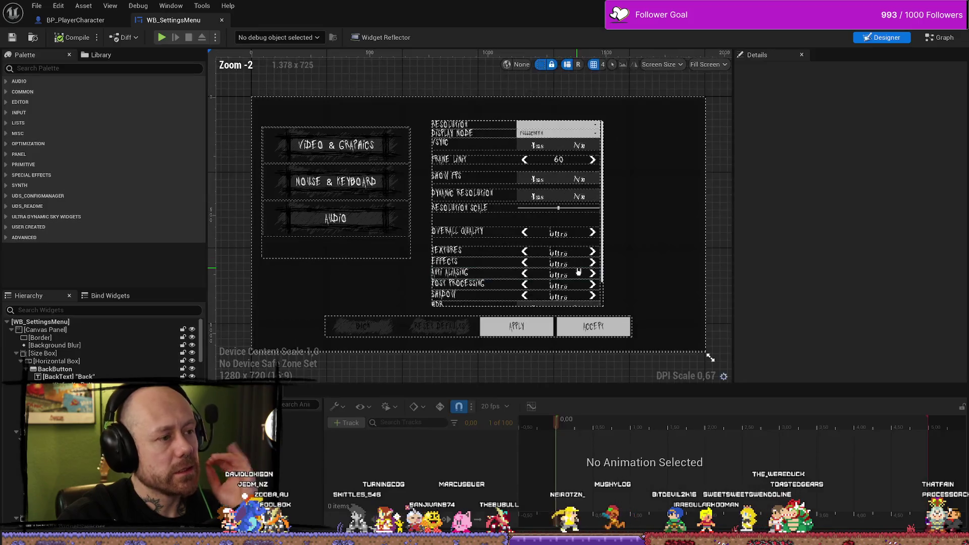
- Select the Size Box holding the left menu buttons and drag its handle to shrink it
left_click(446, 125)
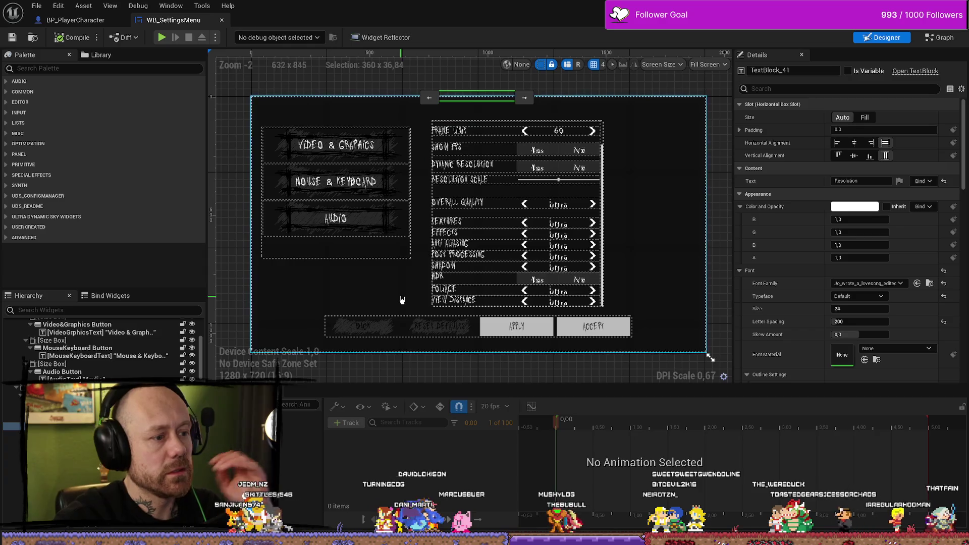
left_click(396, 245)
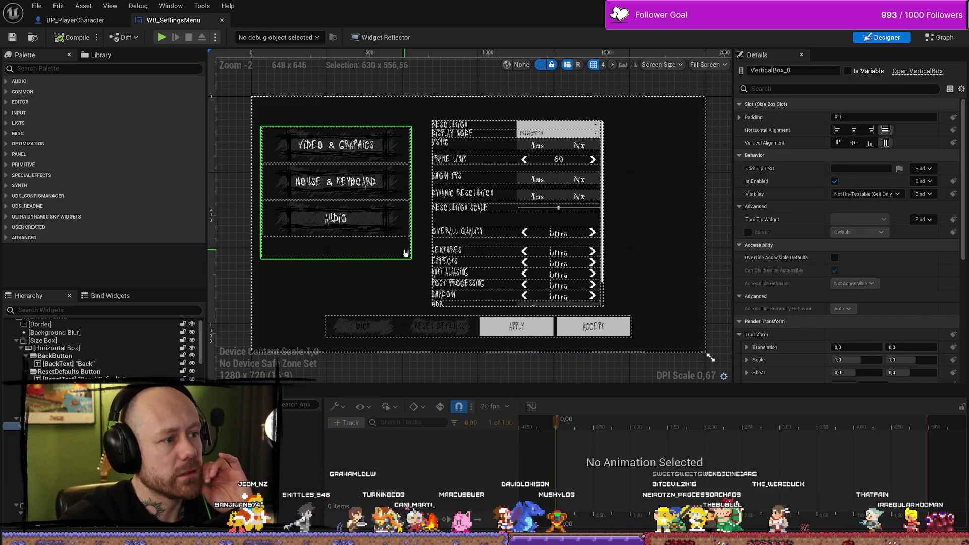
left_click(248, 217)
scroll(362, 241, "up", 4)
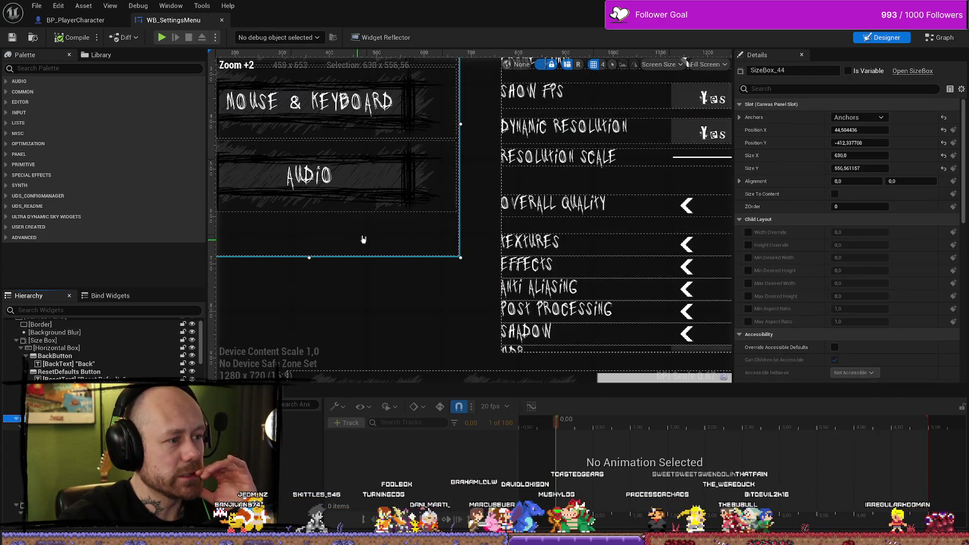
scroll(399, 265, "down", 2)
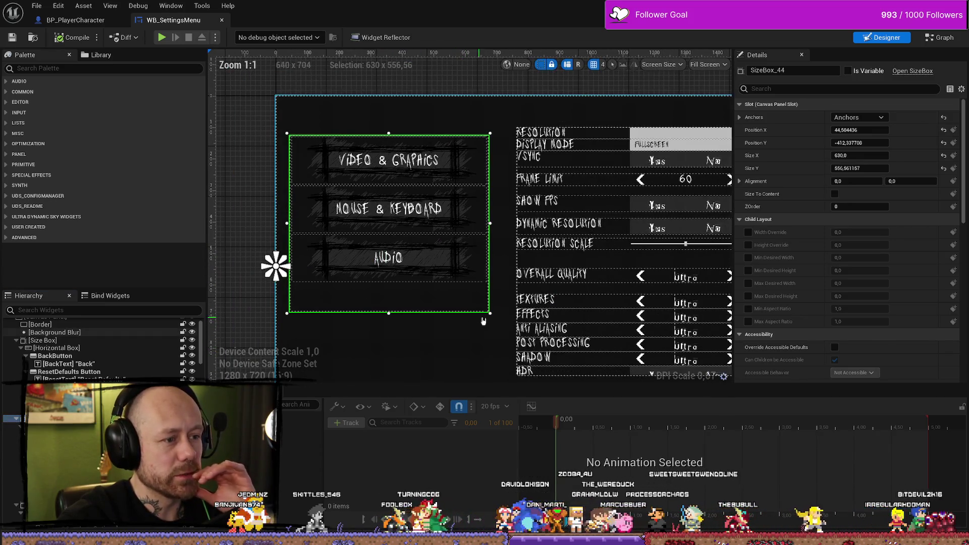
mouse_move(490, 313)
left_mouse_down()
mouse_move(483, 263)
mouse_move(456, 305)
mouse_move(495, 307)
mouse_move(470, 317)
mouse_move(498, 311)
left_mouse_up()
- Undo the resize, fit the whole menu in view, and compile and save the widget
left_click(493, 351)
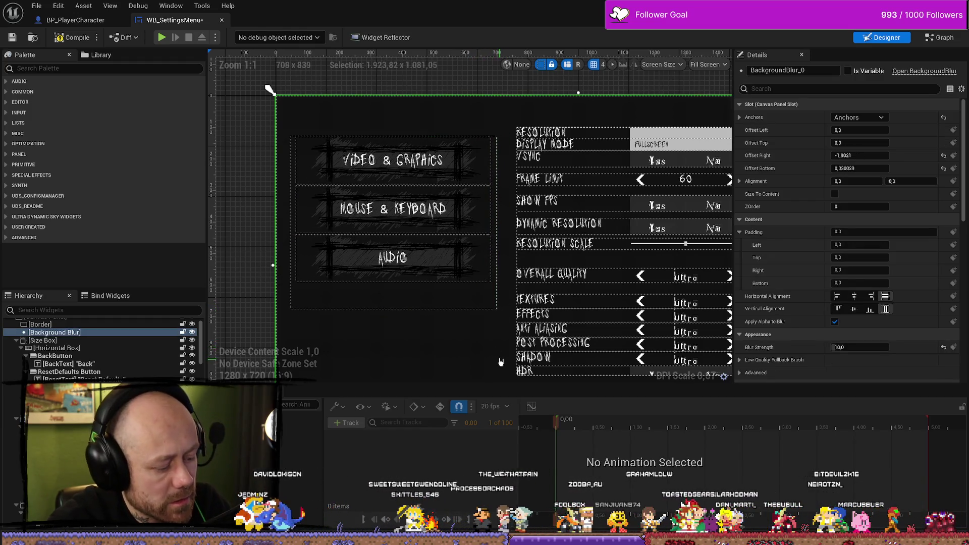
key("ctrl+z")
key("ctrl+z")
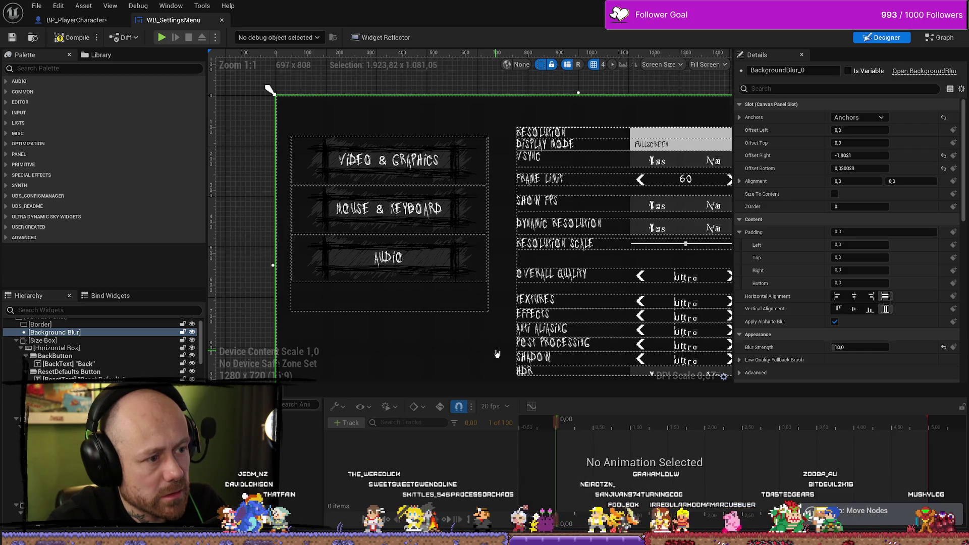
scroll(497, 345, "down", 6)
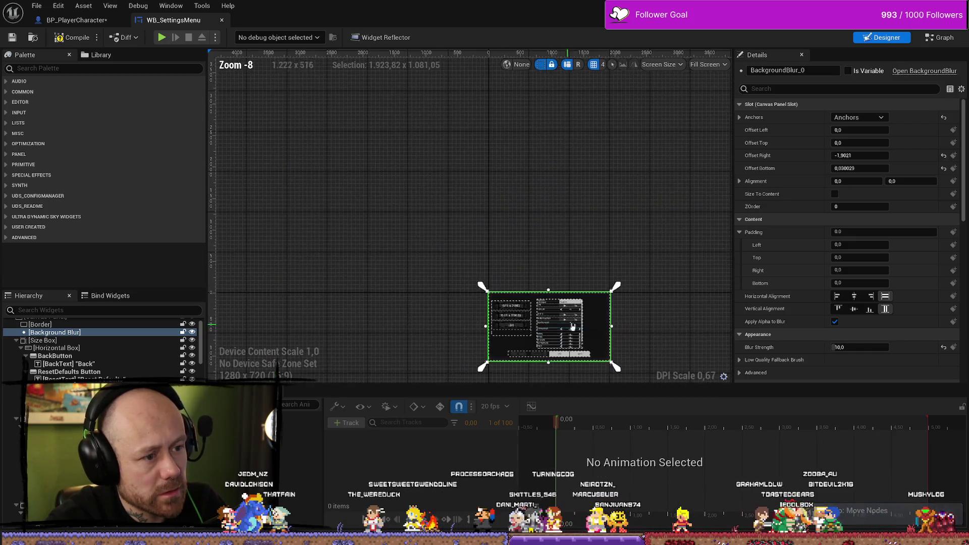
scroll(517, 309, "up", 3)
key("Home")
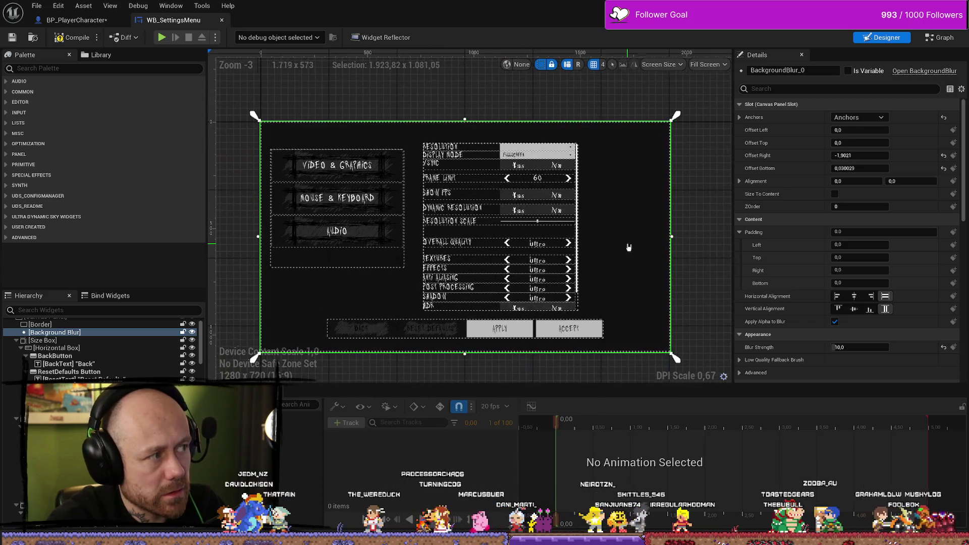
left_click(69, 39)
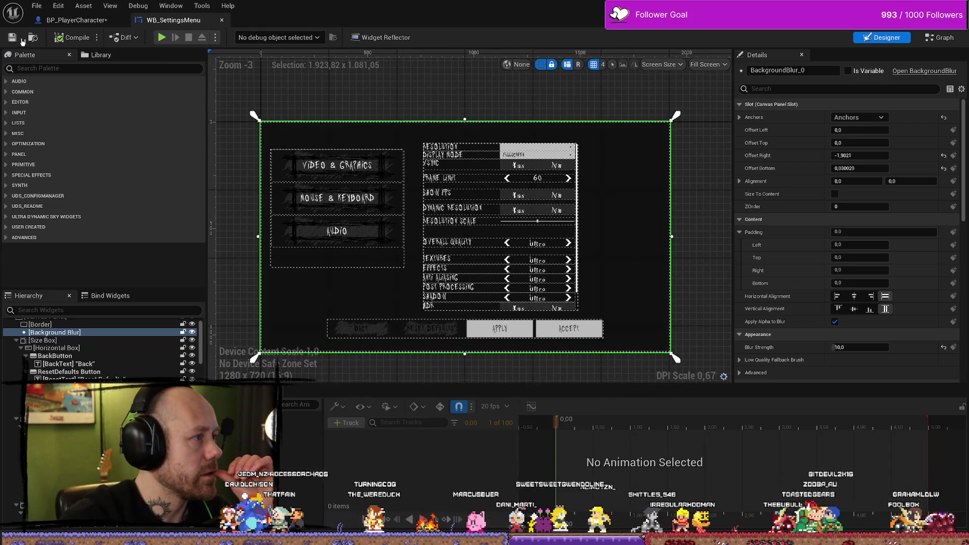
- Tidy the Damage Player entry and Is A nodes in BP_PlayerCharacter, then compile and save
left_click_drag(131, 26, 181, 20)
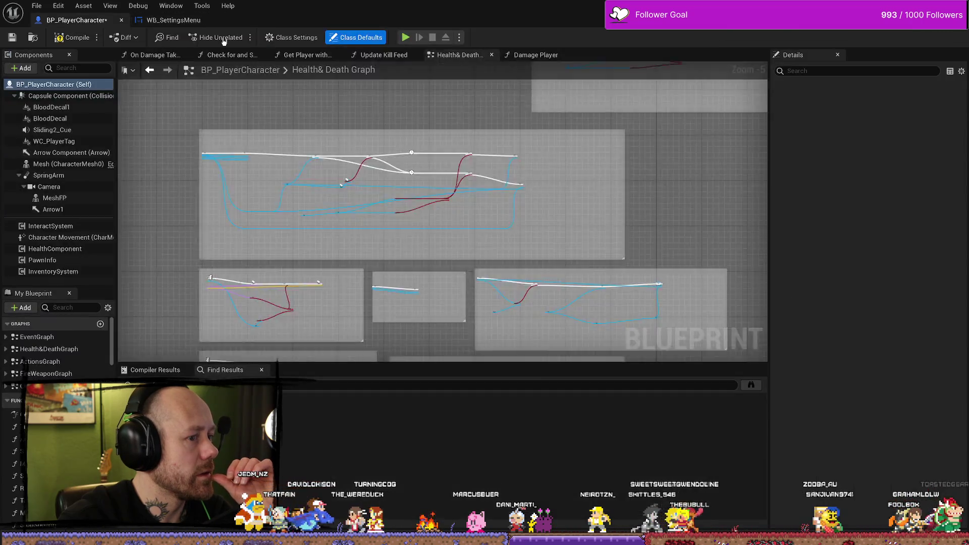
scroll(392, 130, "down", 4)
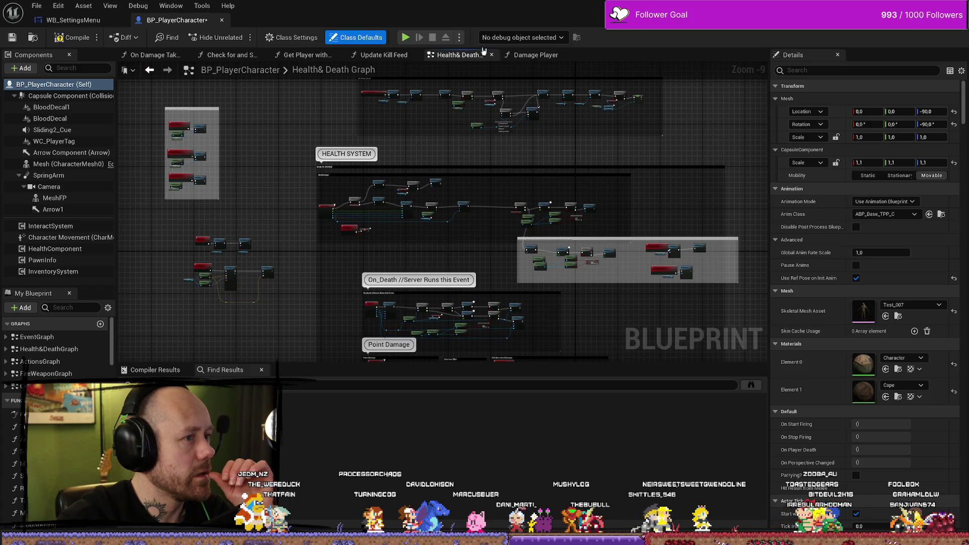
left_click(500, 56)
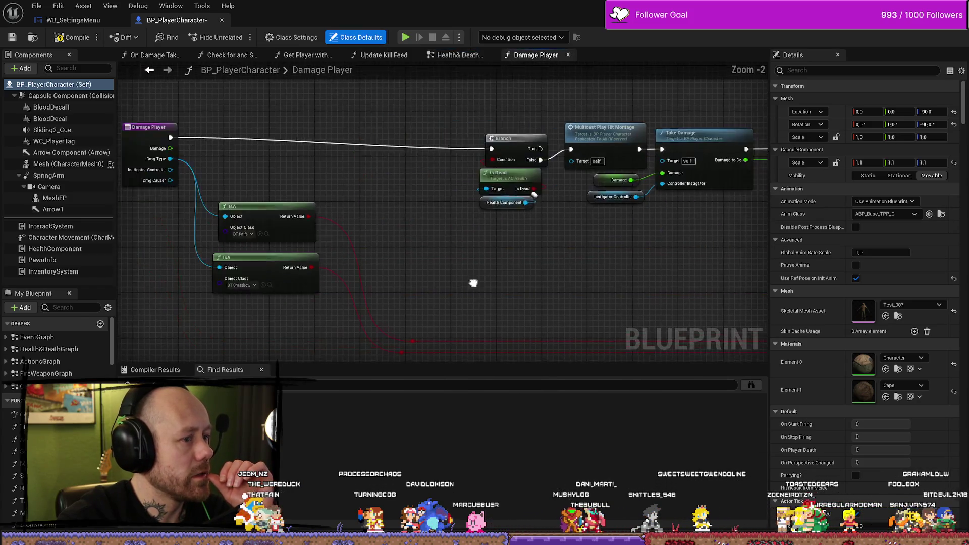
left_click_drag(222, 147, 336, 303)
mouse_move(359, 163)
left_mouse_down()
mouse_move(404, 177)
mouse_move(475, 169)
left_mouse_up()
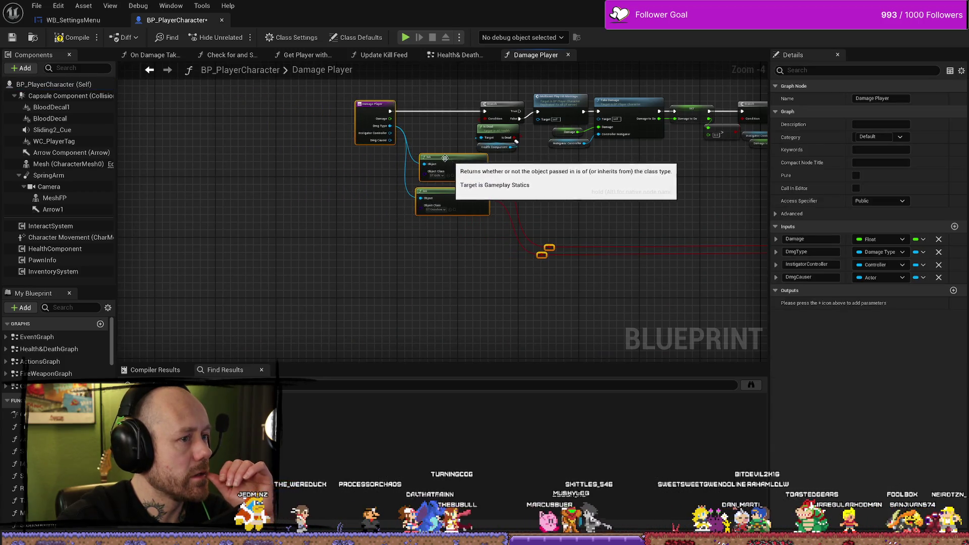
left_click(12, 38)
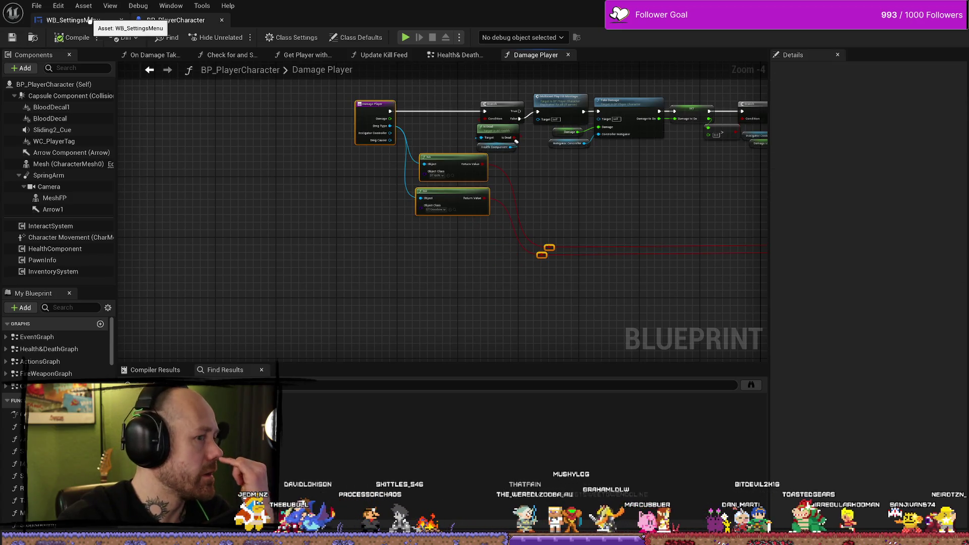
- Return to WB_SettingsMenu and inspect the Audio button and Textures settings row
left_click(89, 19)
scroll(364, 269, "up", 2)
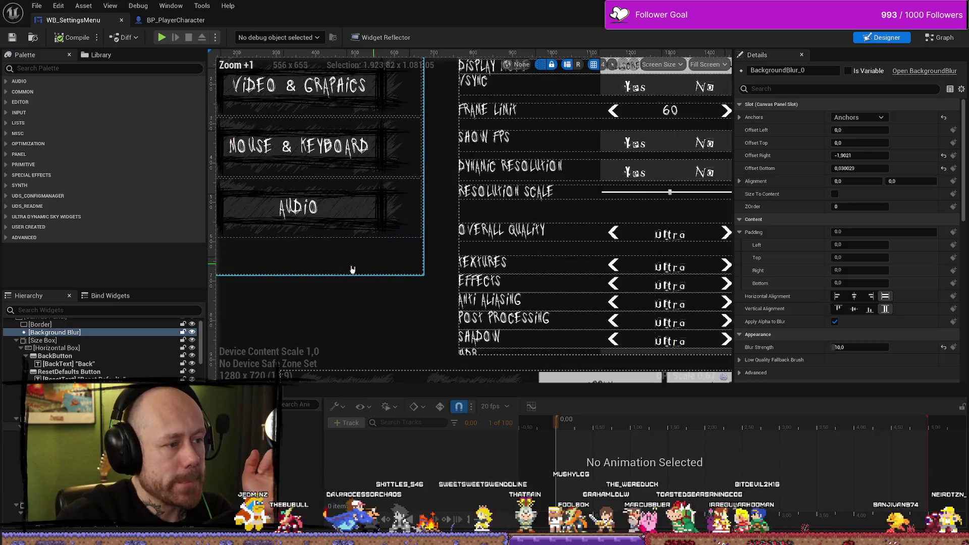
scroll(365, 269, "down", 2)
left_click(485, 265)
scroll(361, 272, "up", 2)
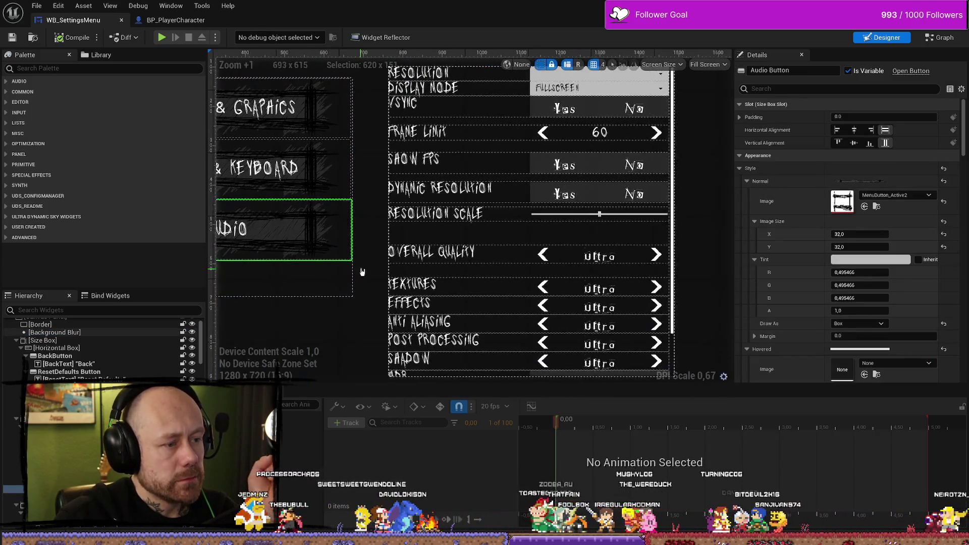
scroll(361, 272, "down", 4)
scroll(455, 252, "up", 3)
scroll(604, 234, "down", 3)
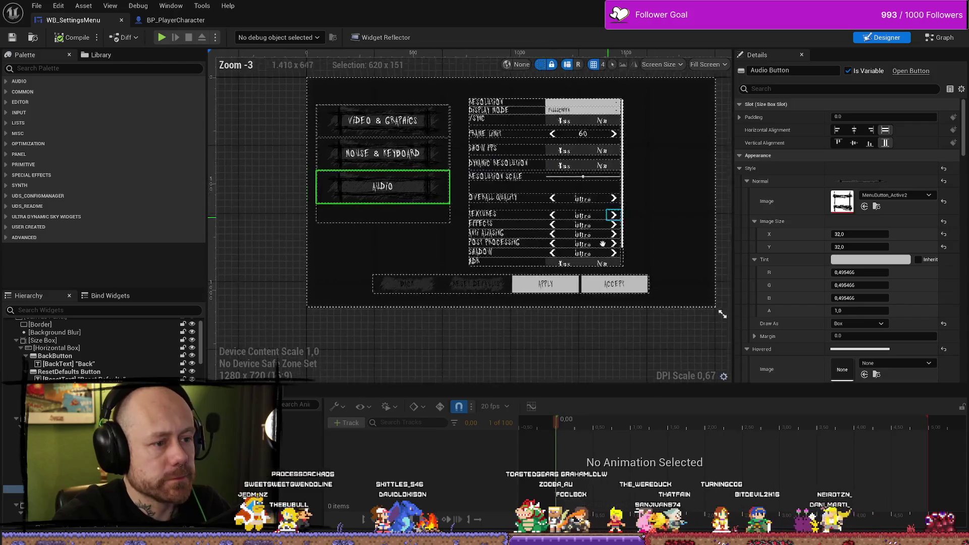
scroll(604, 234, "up", 2)
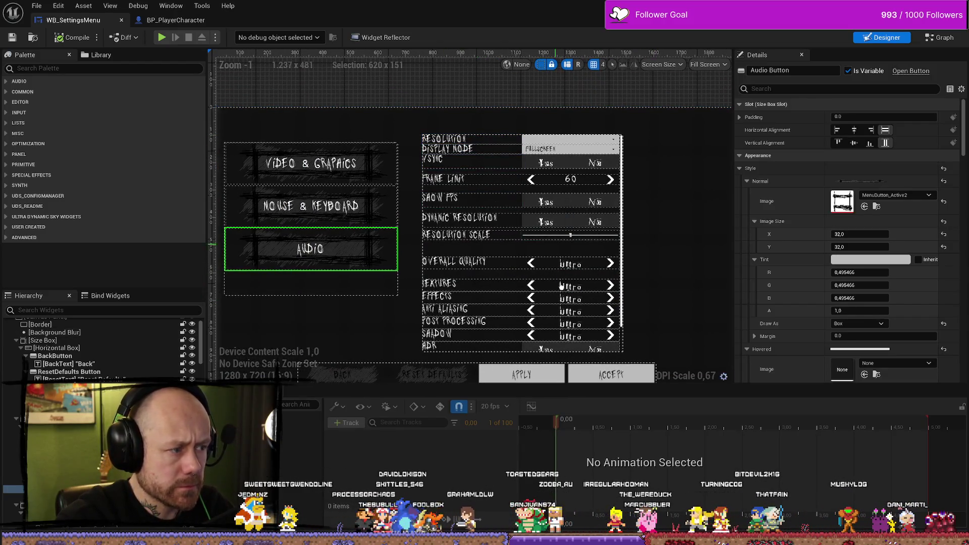
left_click(563, 276)
scroll(101, 349, "up", 6)
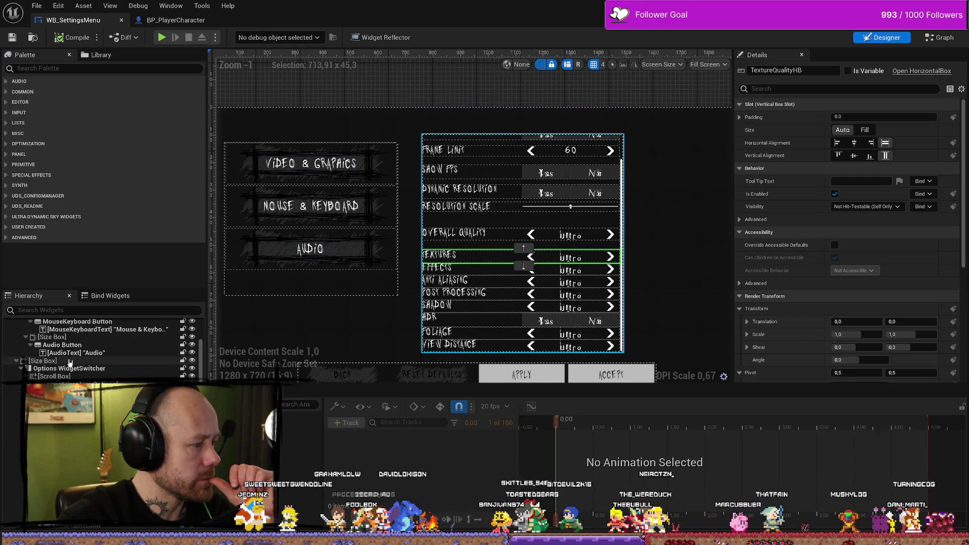
- Drag the options panel's Size Box handle to make the panel wider and shorter
left_click(69, 362)
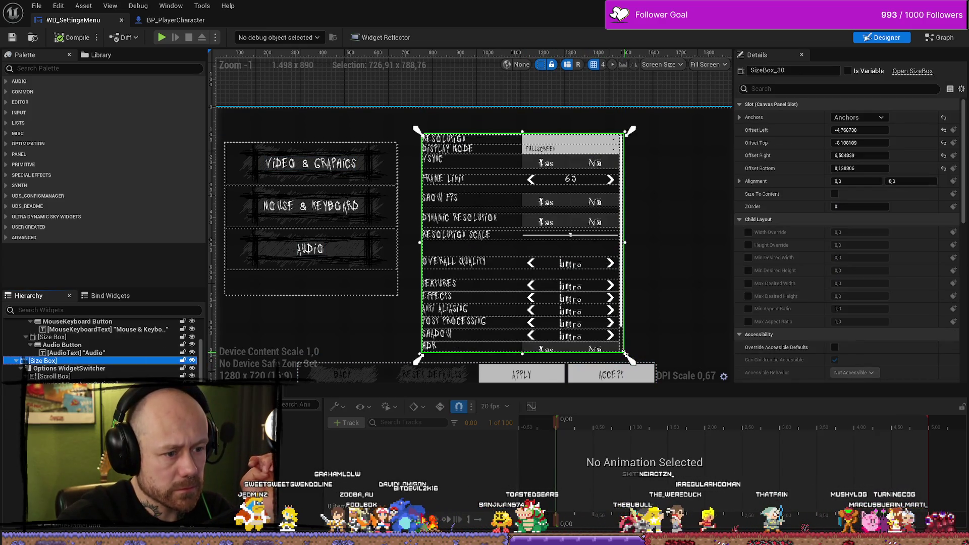
mouse_move(625, 353)
left_mouse_down()
mouse_move(620, 319)
mouse_move(591, 320)
mouse_move(610, 319)
left_mouse_up()
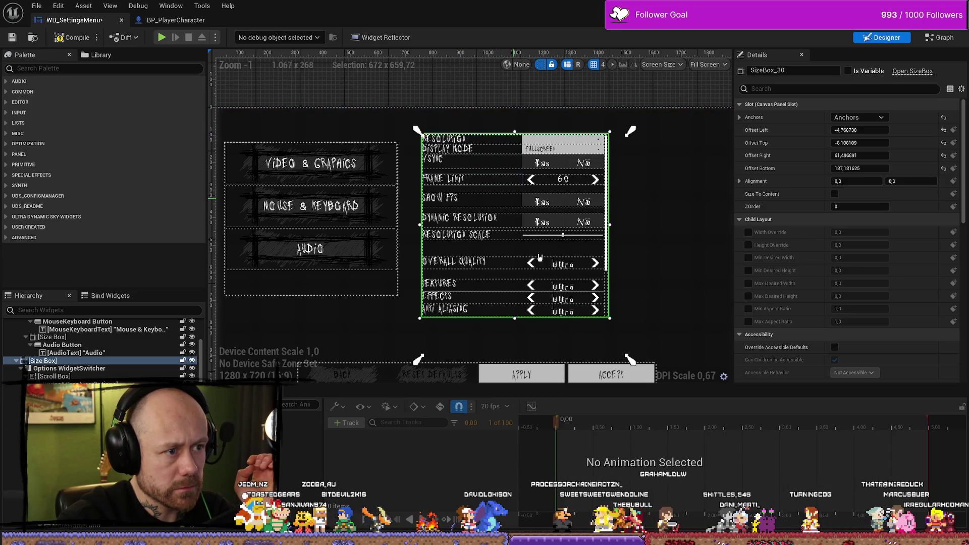
left_click(543, 320)
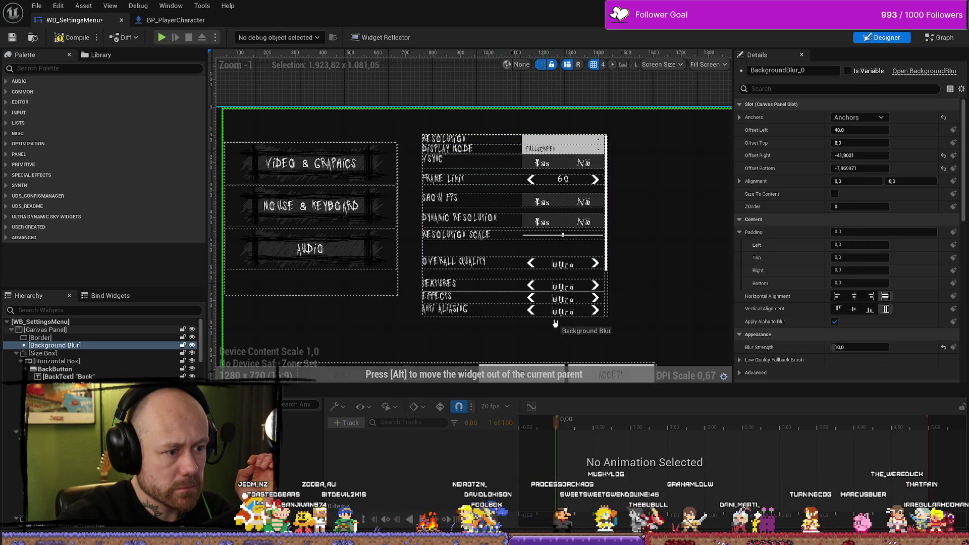
left_click_drag(565, 325, 566, 239)
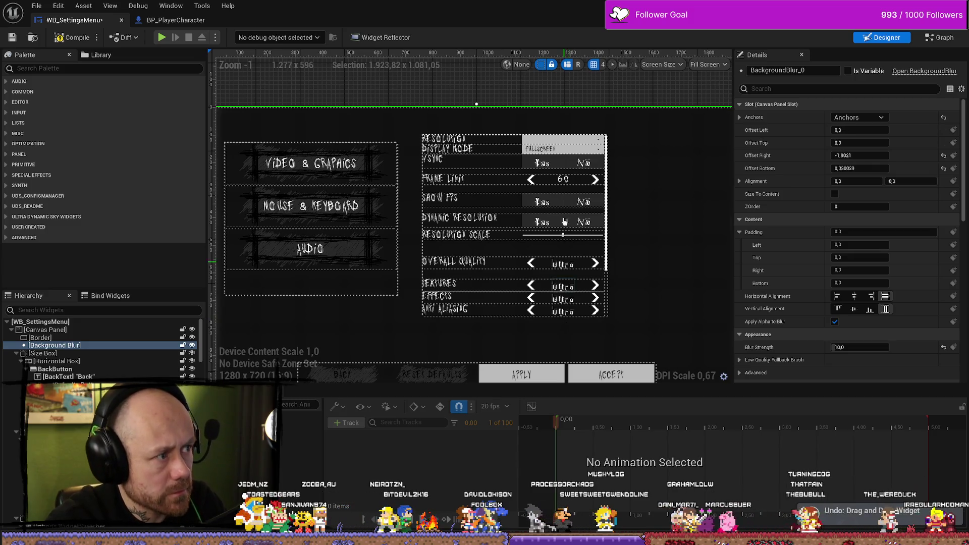
left_click(564, 315)
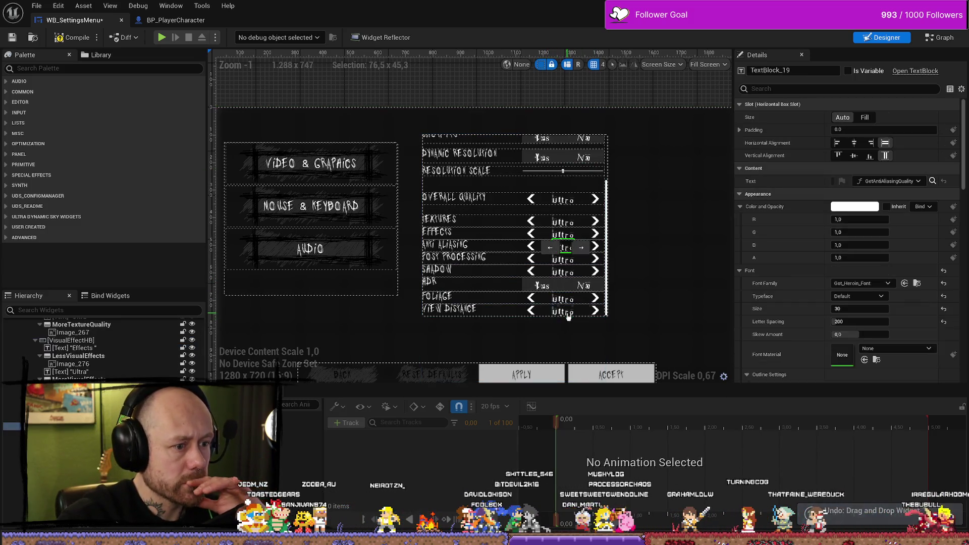
left_click(517, 315)
left_click(499, 261)
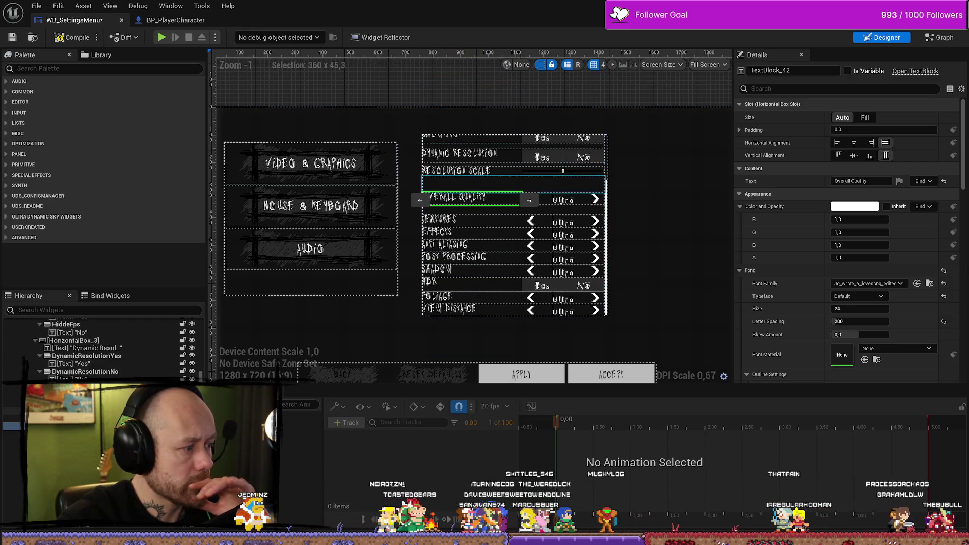
scroll(101, 348, "up", 5)
left_click(515, 227)
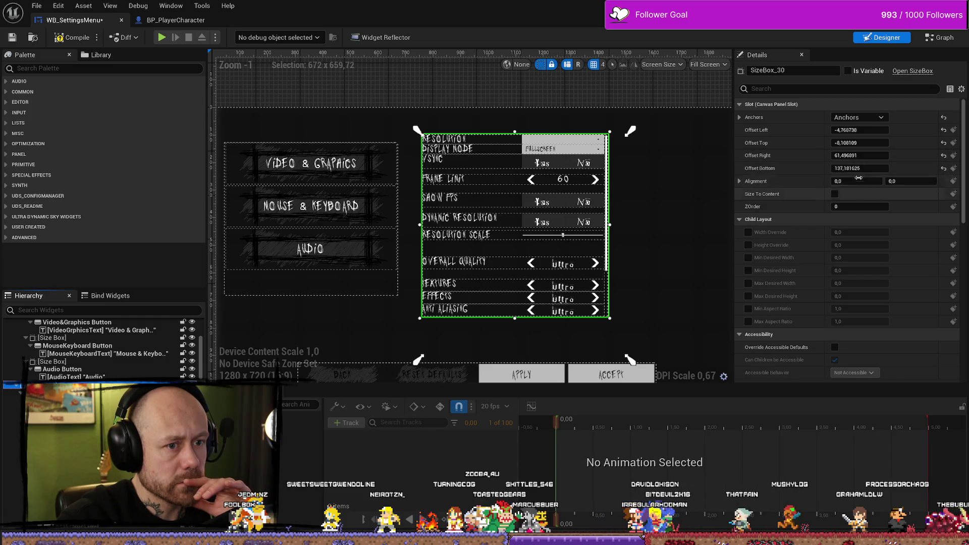
- Anchor the options panel to the screen centre, widen it to about 803 and raise it slightly
left_click(863, 123)
left_click(888, 181)
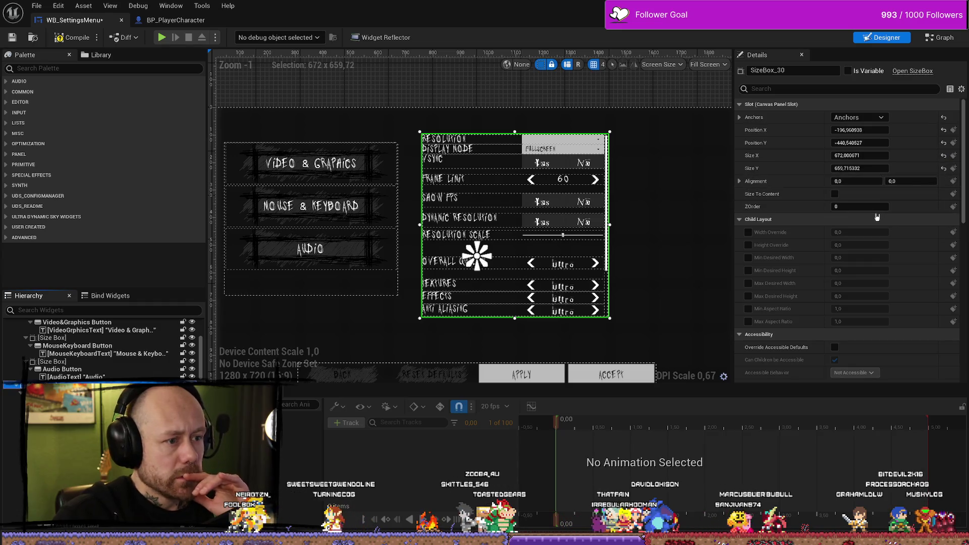
left_click_drag(850, 143, 867, 138)
scroll(698, 190, "down", 3)
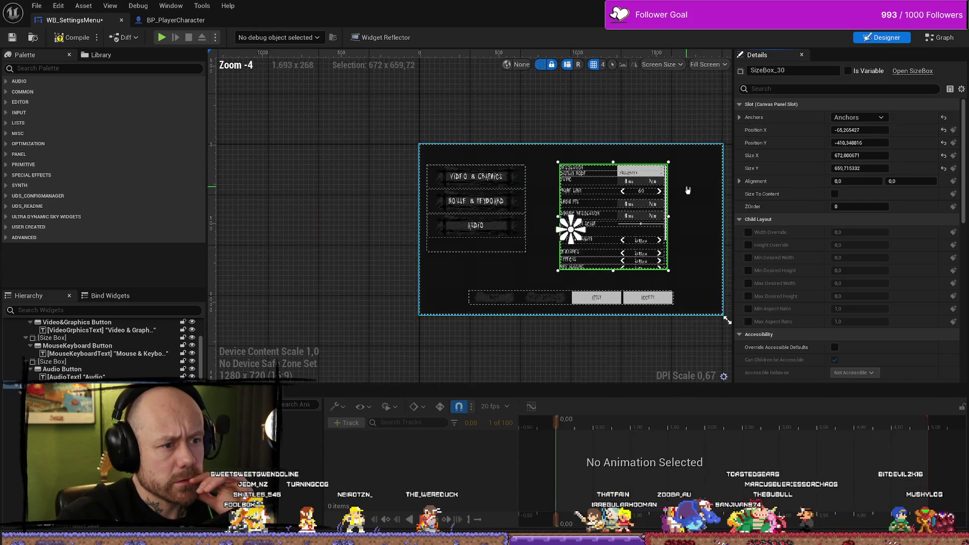
scroll(698, 190, "up", 3)
left_click_drag(606, 216, 627, 215)
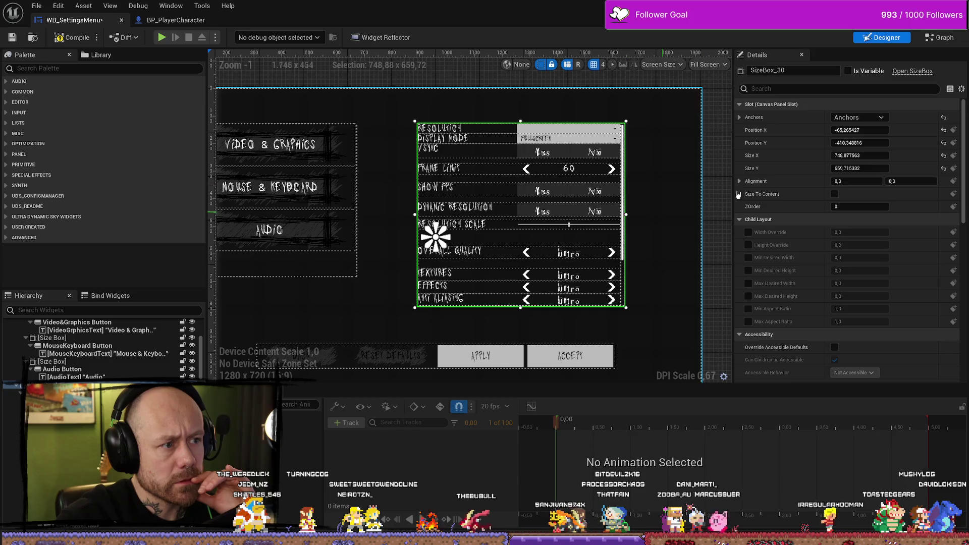
mouse_move(859, 143)
left_mouse_down()
mouse_move(847, 143)
mouse_move(860, 155)
left_mouse_up()
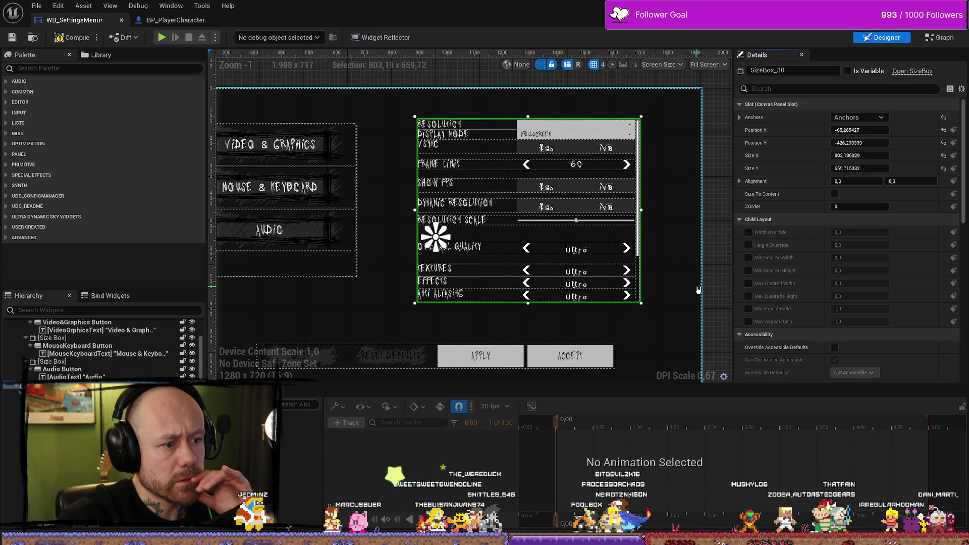
left_click(627, 333)
scroll(503, 248, "down", 2)
scroll(503, 249, "up", 1)
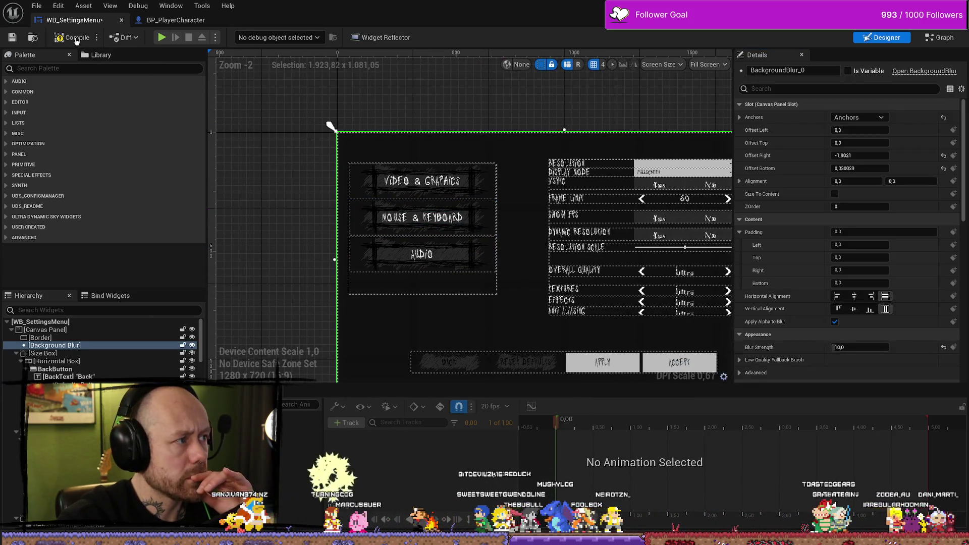
- Compile the widget, start a play-in-editor session and open Settings from the pause menu
key("F7")
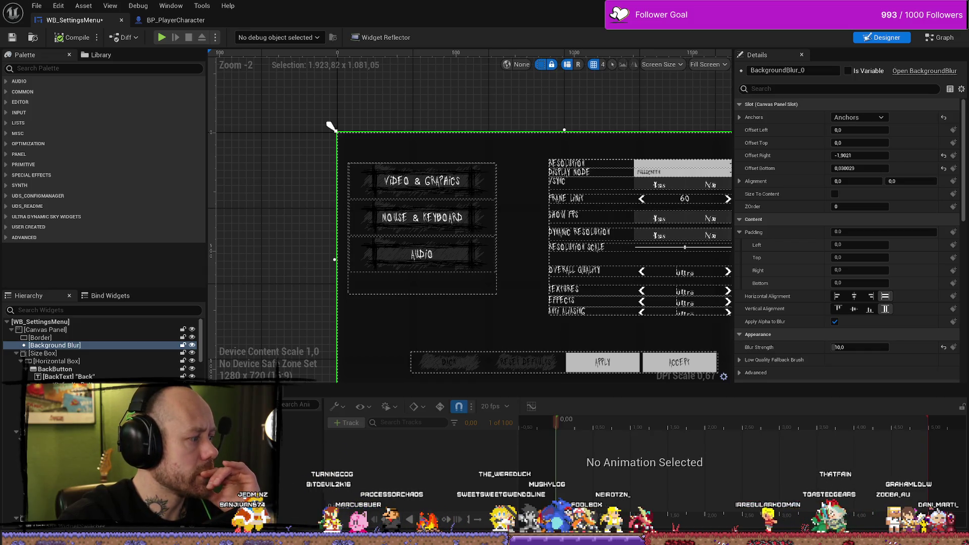
key("alt+Tab")
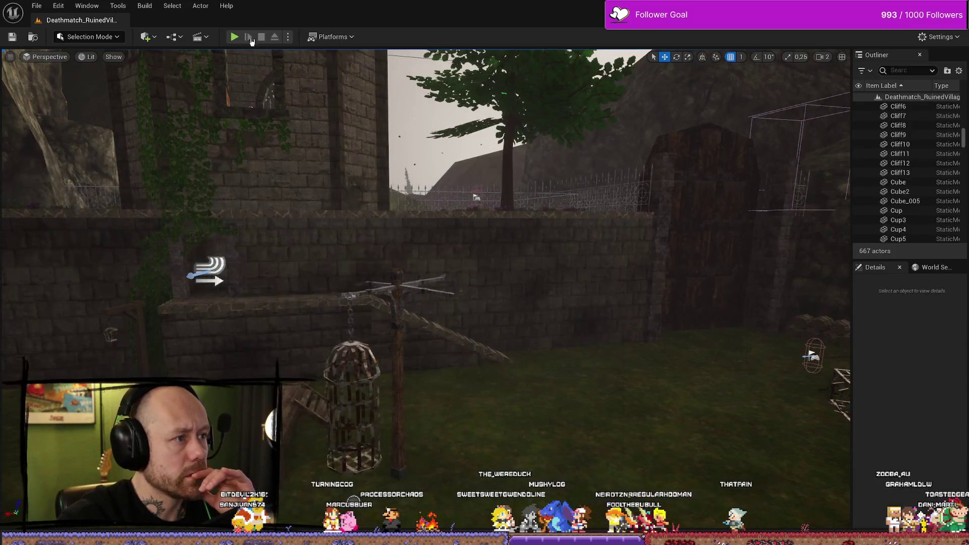
key("alt+p")
key("Escape")
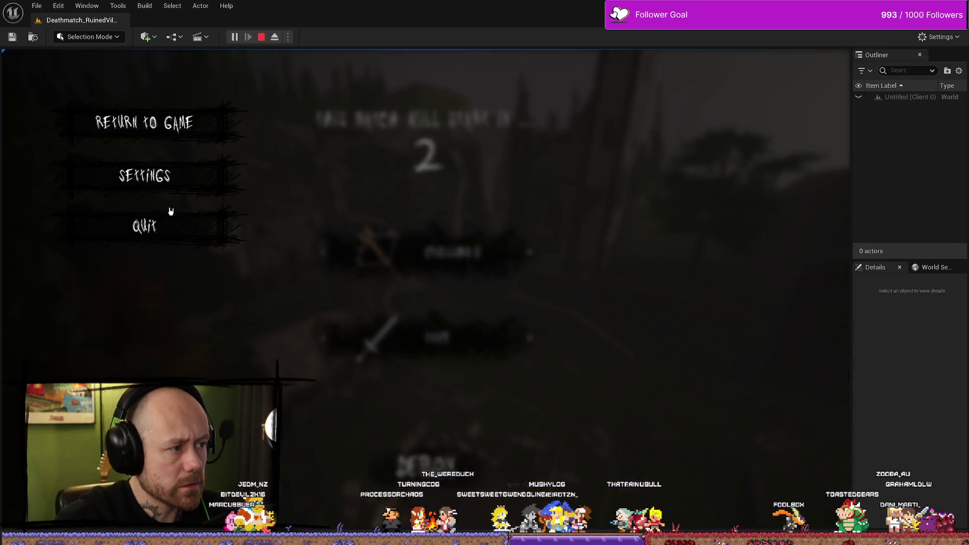
left_click(152, 176)
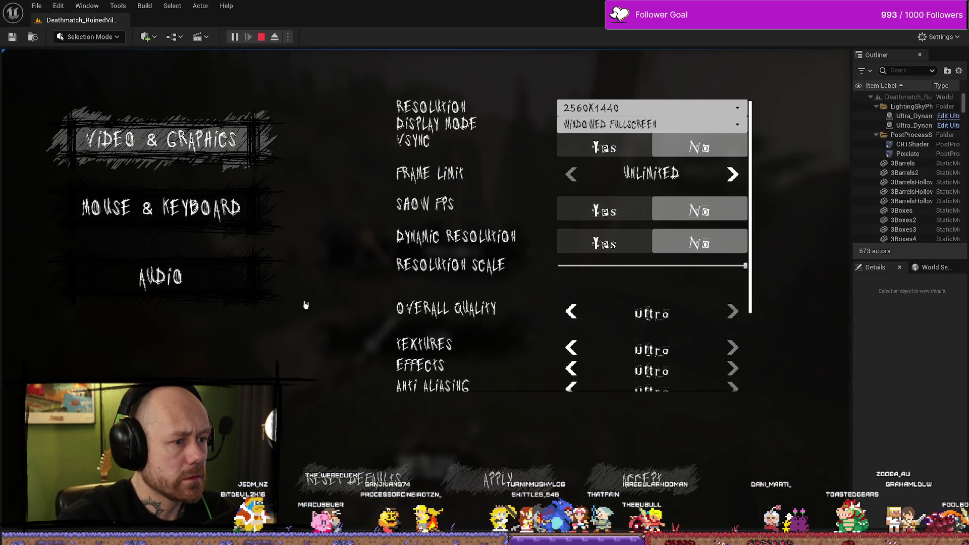
- Scroll through the in-game settings options, then stop the play session
scroll(539, 350, "down", 3)
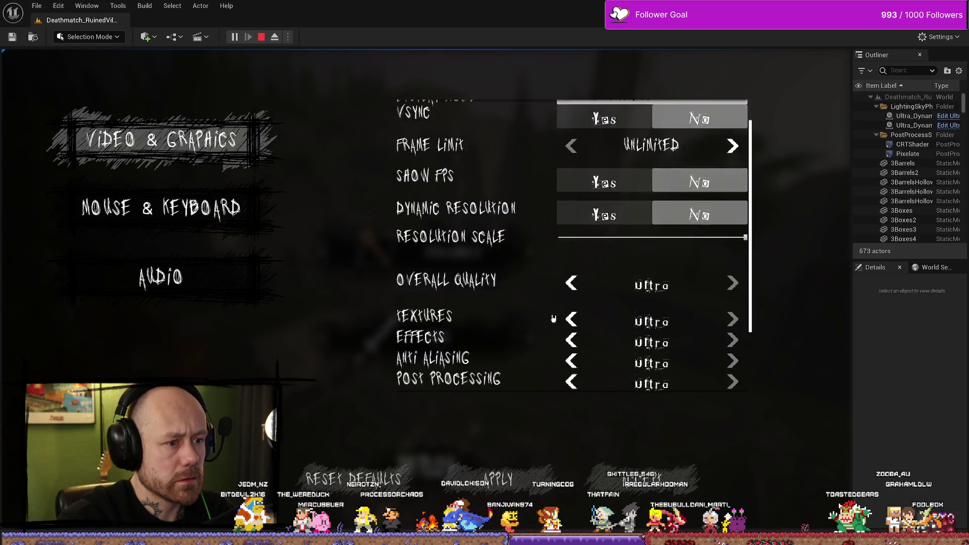
scroll(543, 311, "up", 2)
scroll(543, 311, "up", 1)
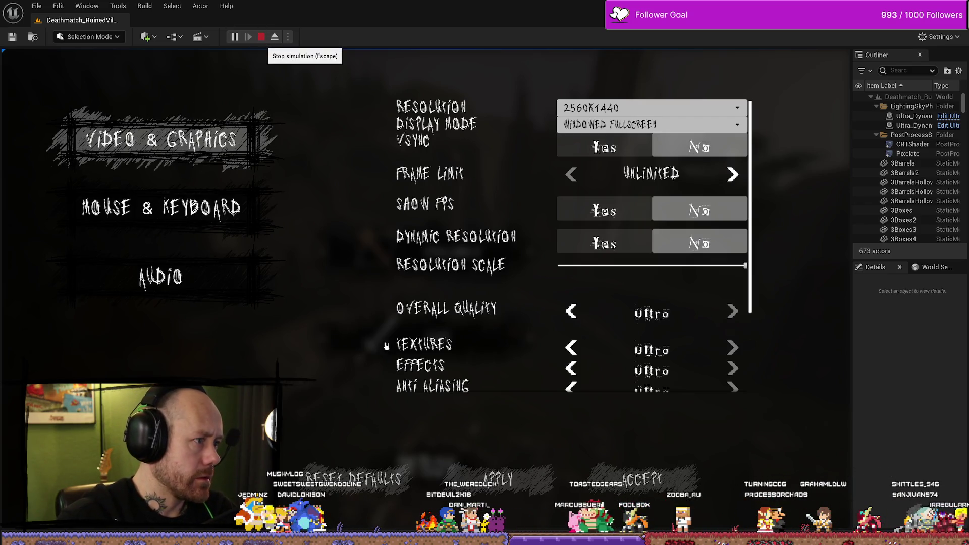
left_click(263, 37)
key("ctrl+space")
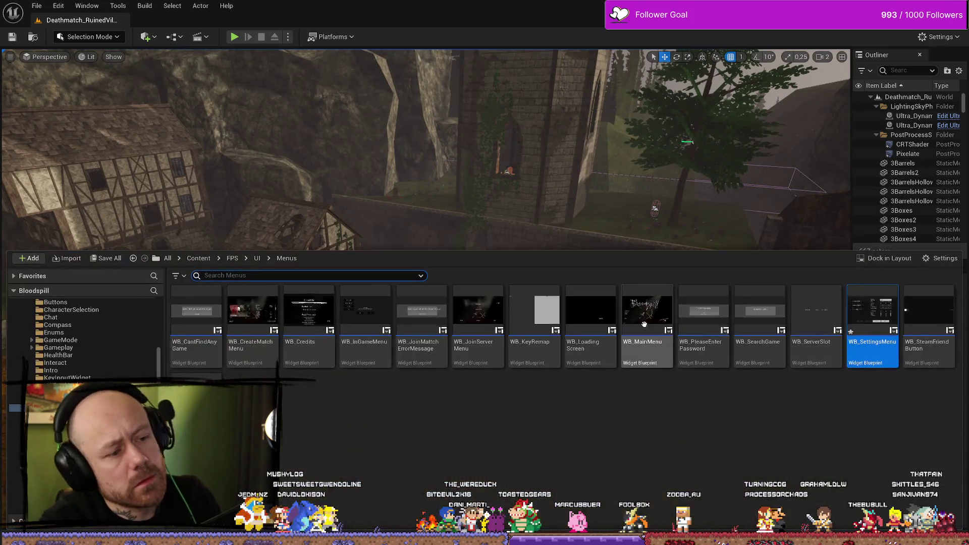
- Open WB_SettingsMenu and change each menu label's Font Size from 30 to 24 in Details
double_click(893, 331)
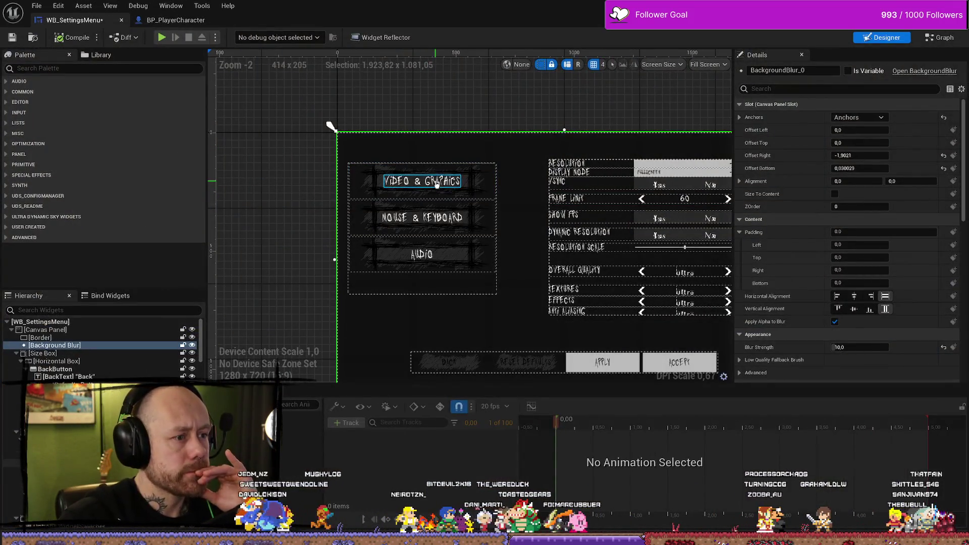
left_click(422, 181)
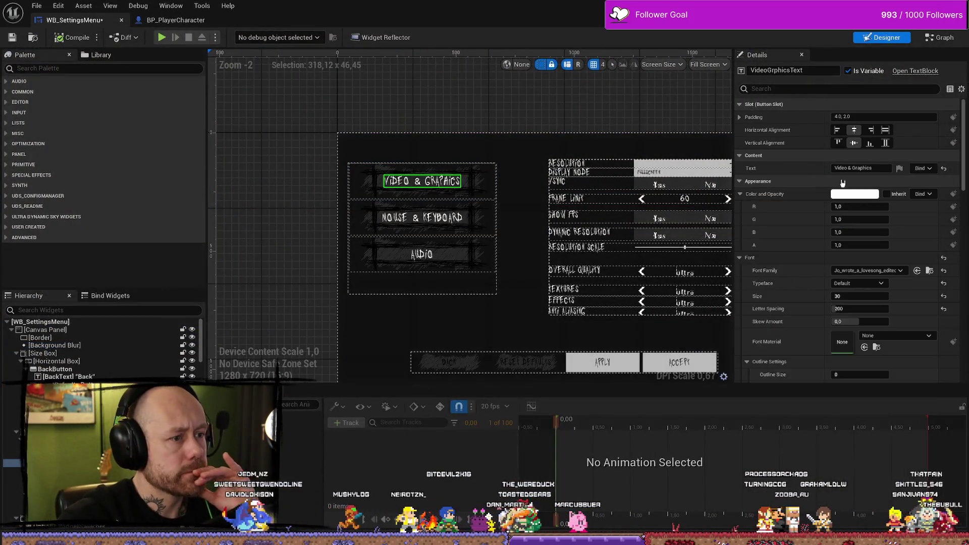
left_click(864, 296)
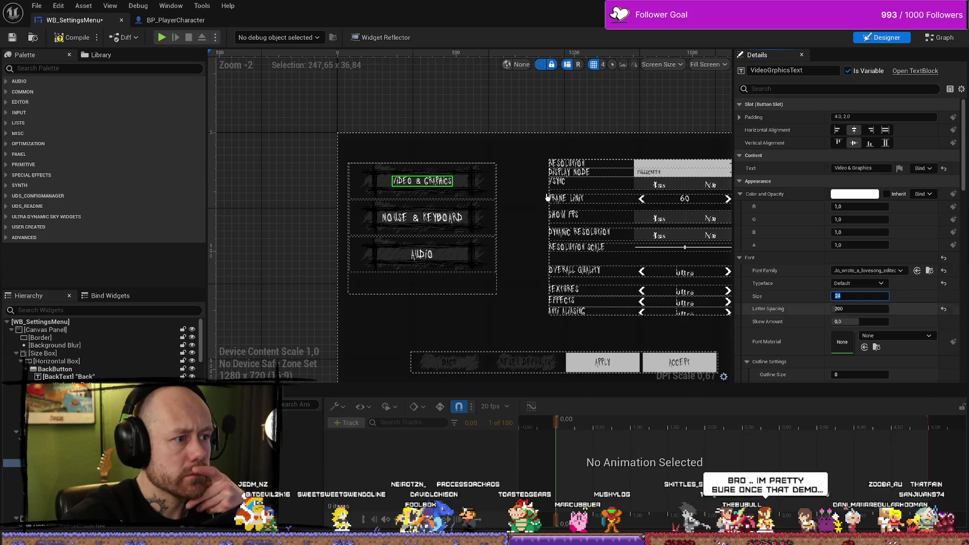
left_click(432, 224)
left_click(858, 296)
type("24")
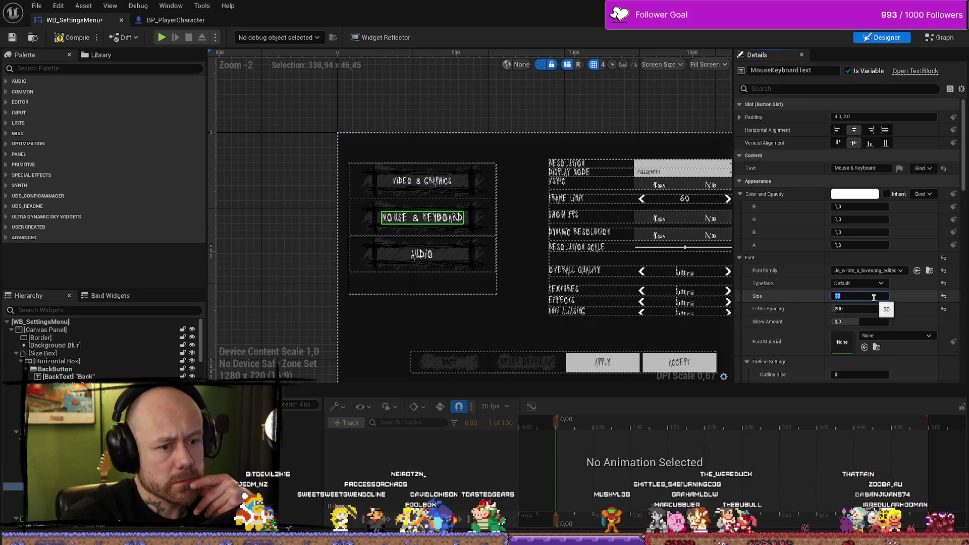
key("Return")
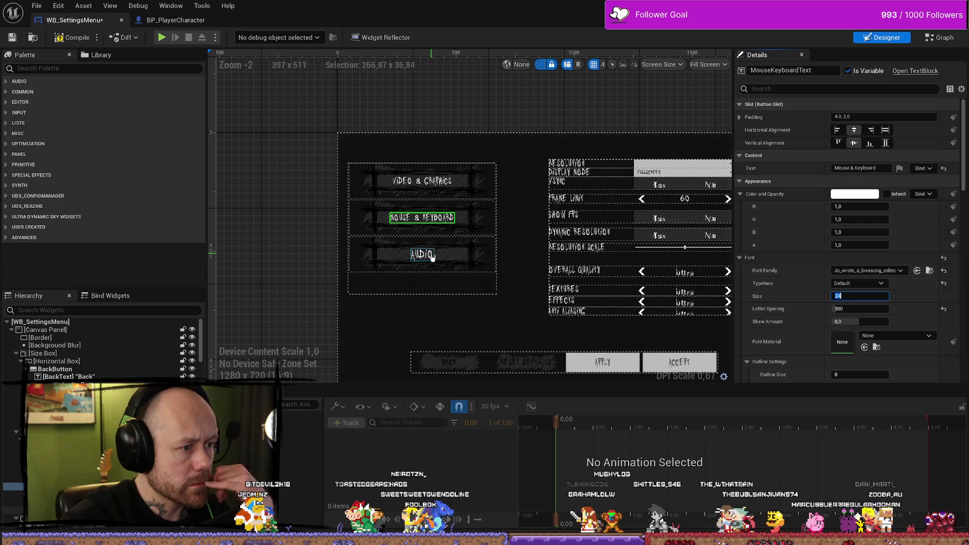
left_click(422, 253)
left_click(864, 296)
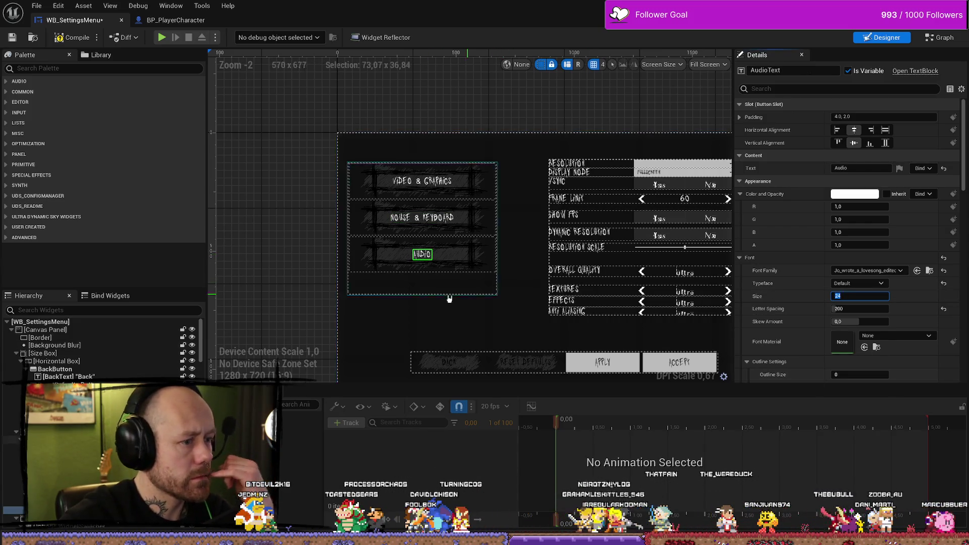
scroll(426, 267, "up", 6)
left_click(460, 208)
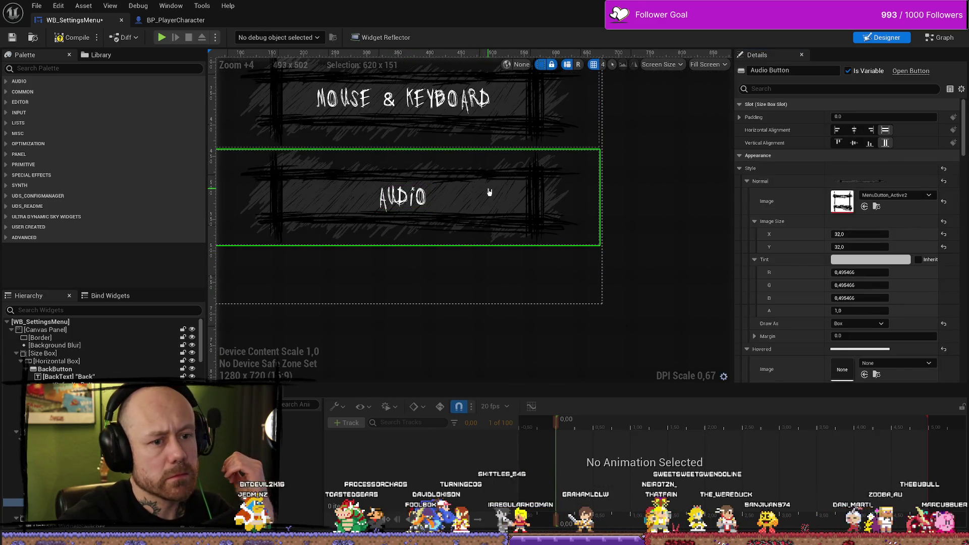
- Select the Video & Graphics size box and set its Width Override to 520
scroll(489, 193, "down", 6)
scroll(495, 271, "up", 5)
left_click(383, 207)
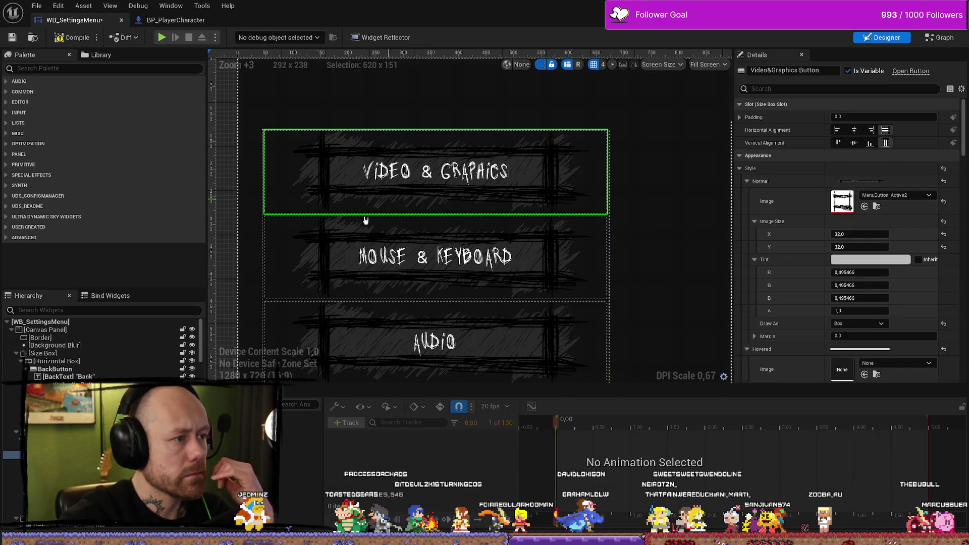
left_click(382, 208)
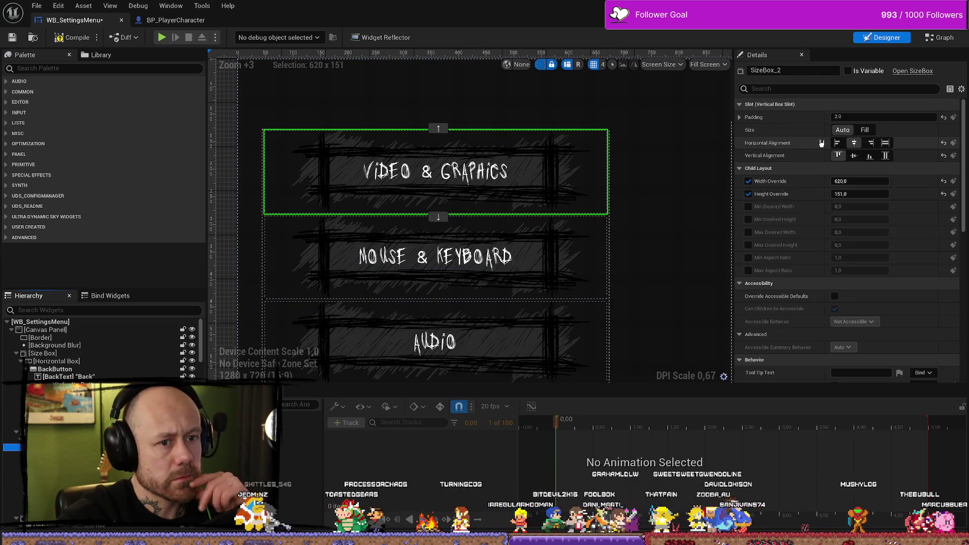
left_click_drag(858, 180, 796, 180)
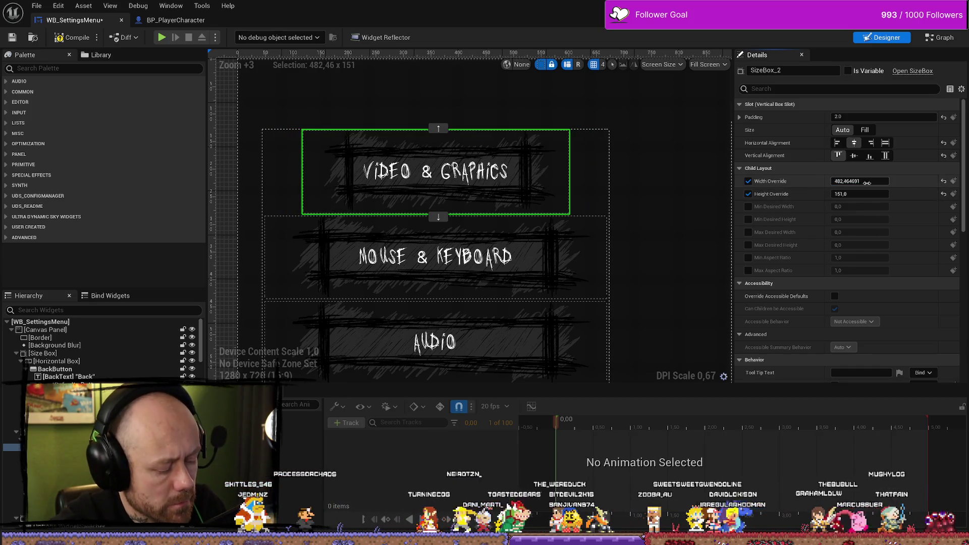
key("ctrl+z")
left_click(846, 182)
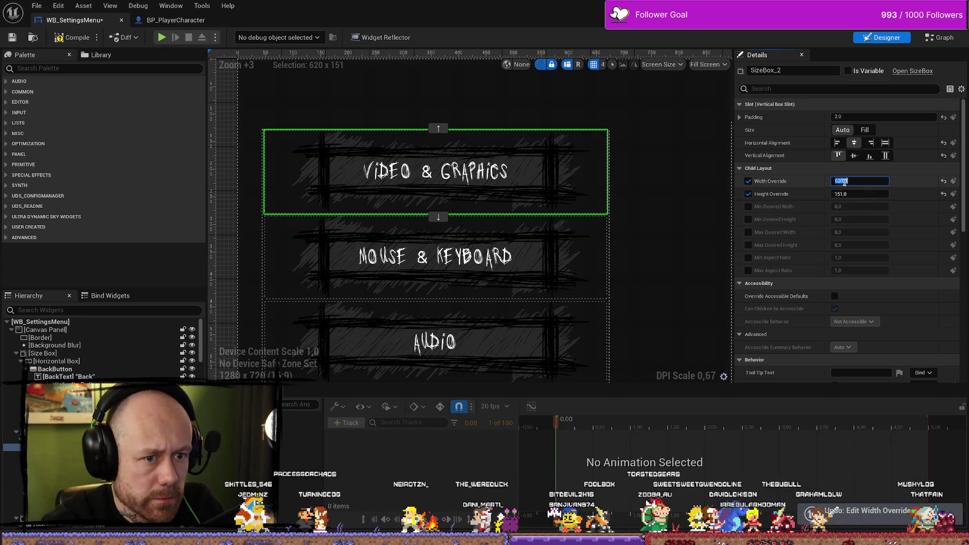
key("Return")
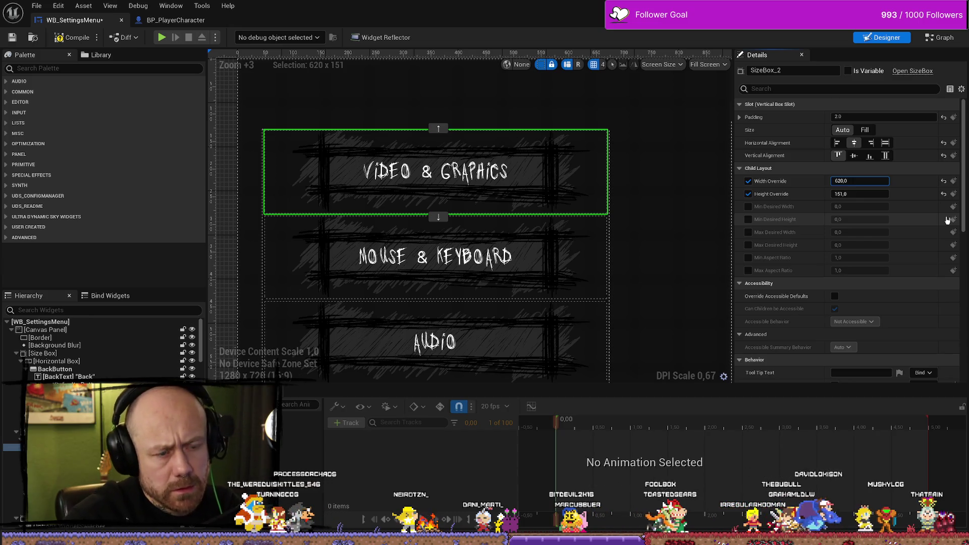
key("ctrl+y")
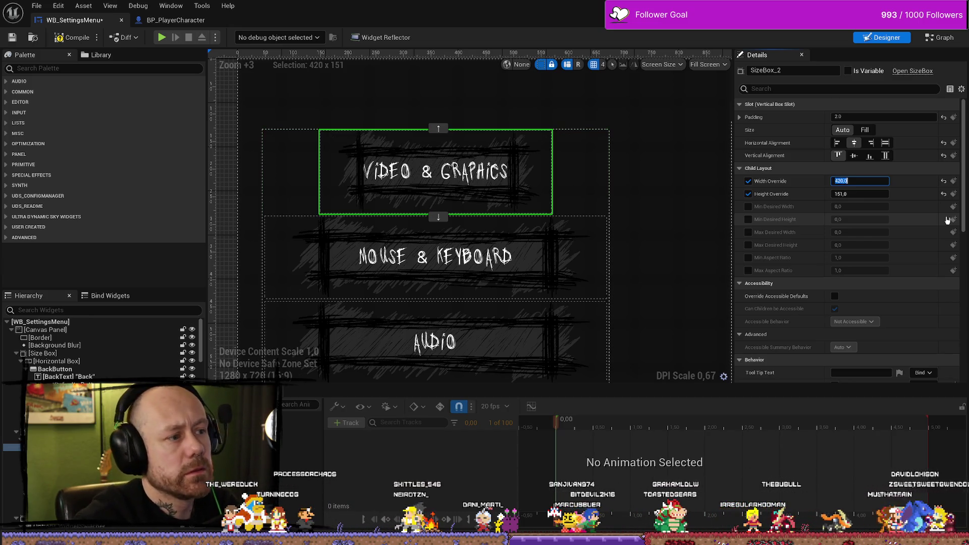
left_click(845, 181)
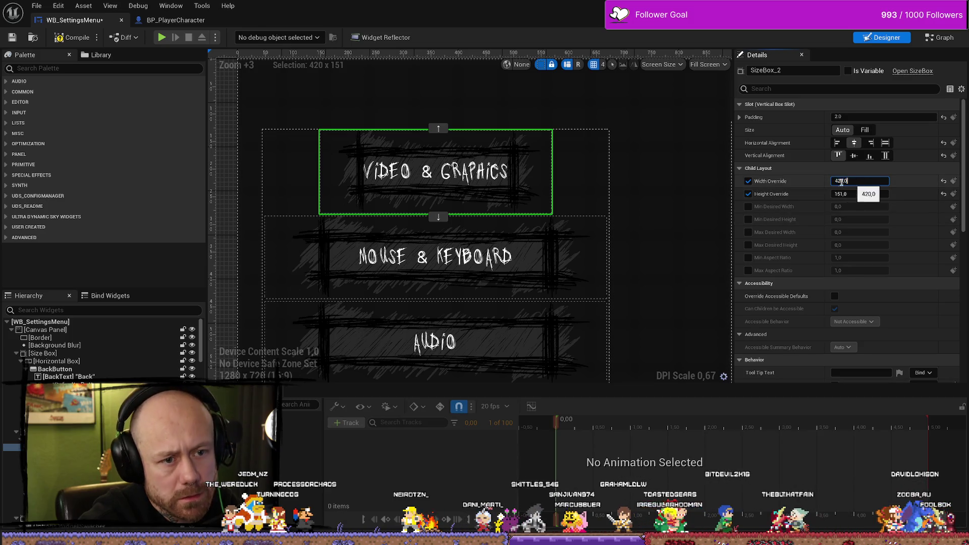
type("500")
key("Return")
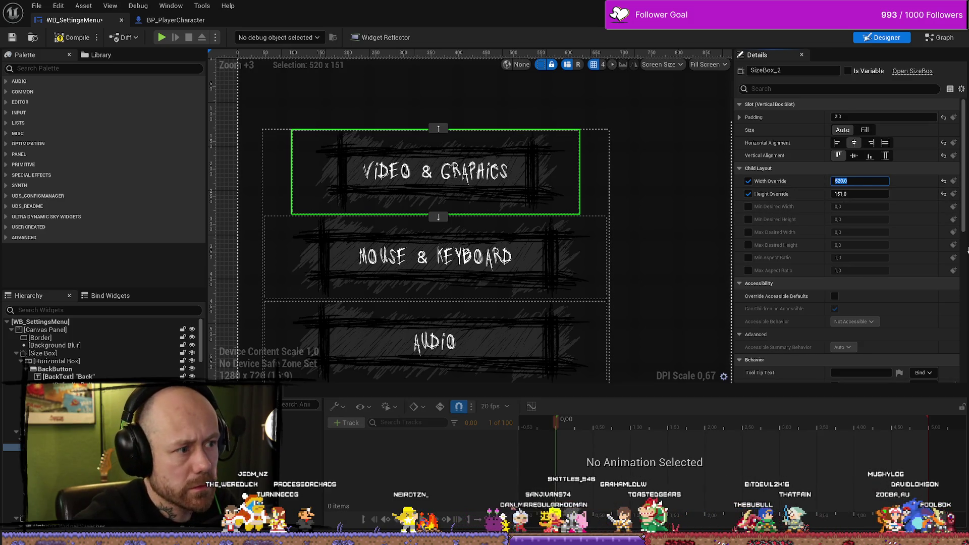
- Set the Height Override to 100, down from 131, and return to the Deathmatch level
left_click(839, 194)
left_click(839, 194)
type("18")
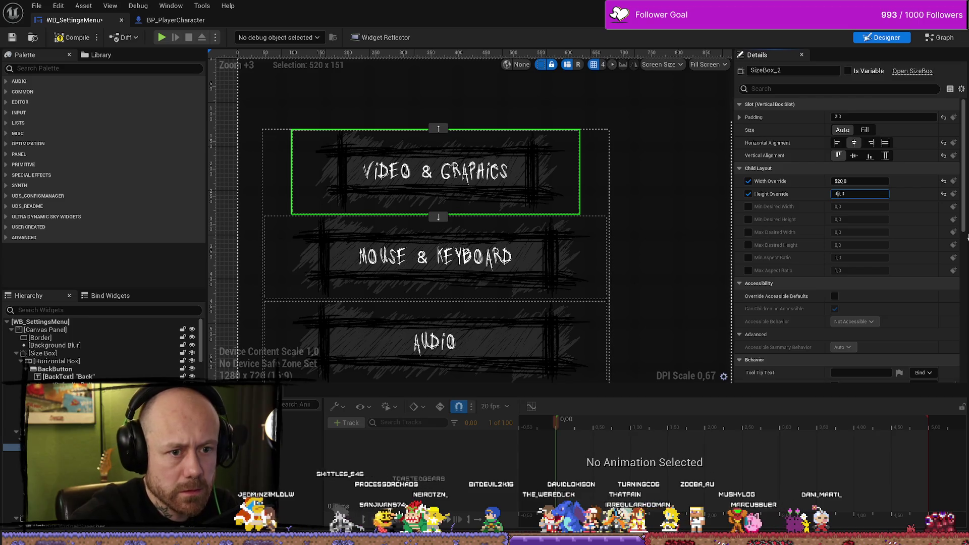
key("Return")
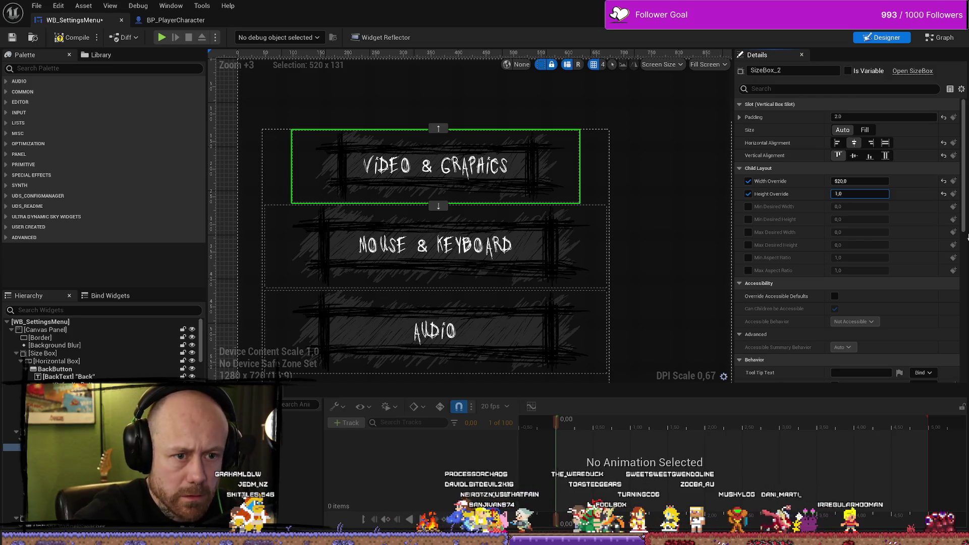
type("100")
key("Return")
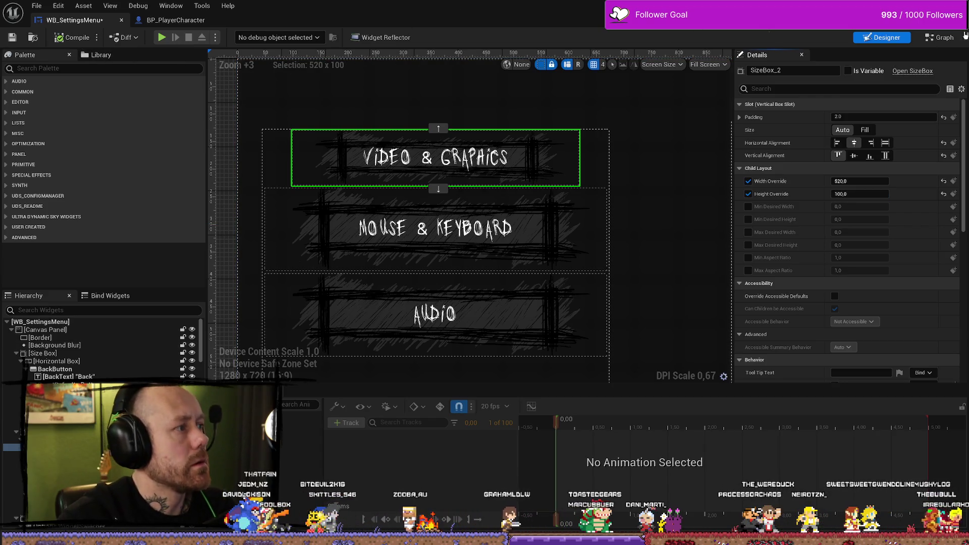
key("alt+Tab")
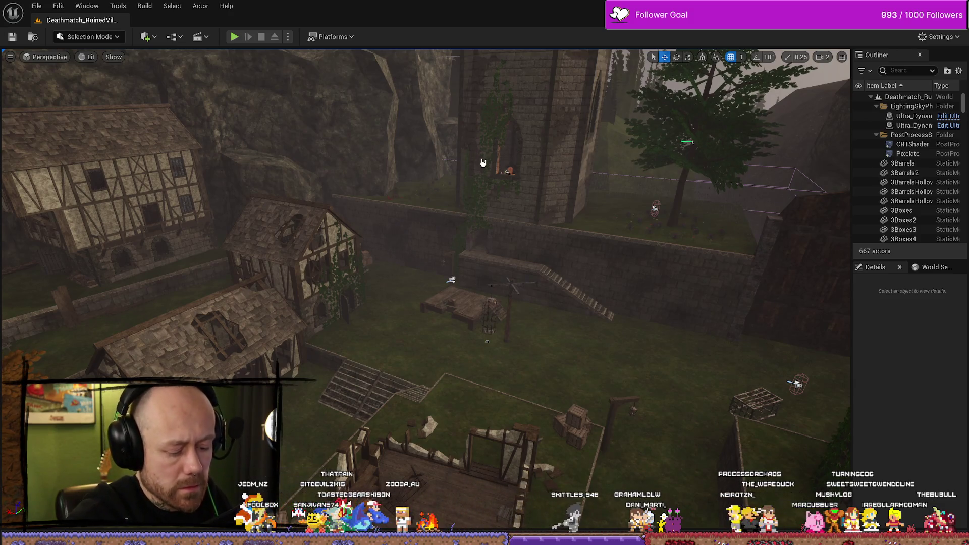
- Run a brief play session, then check the build and play-mode options without changes
key("alt+p")
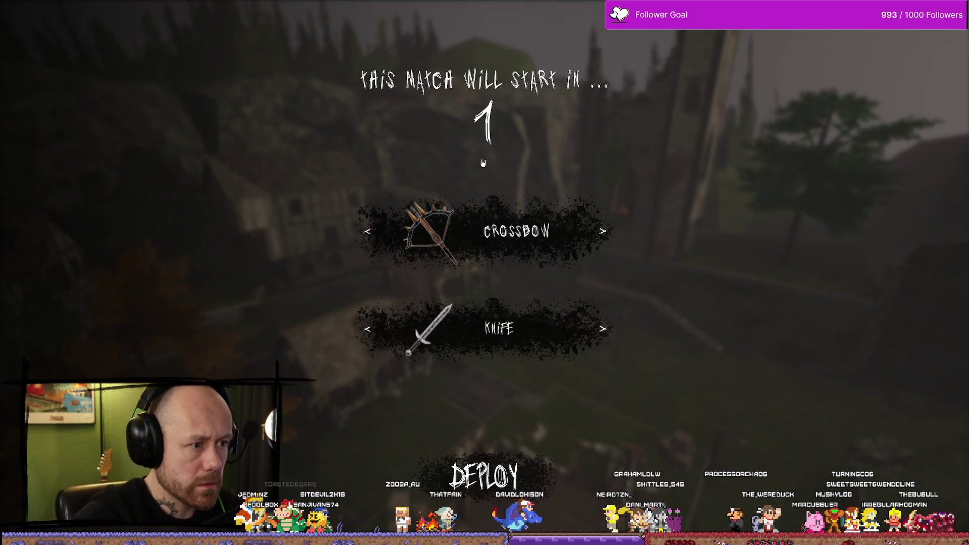
key("Escape")
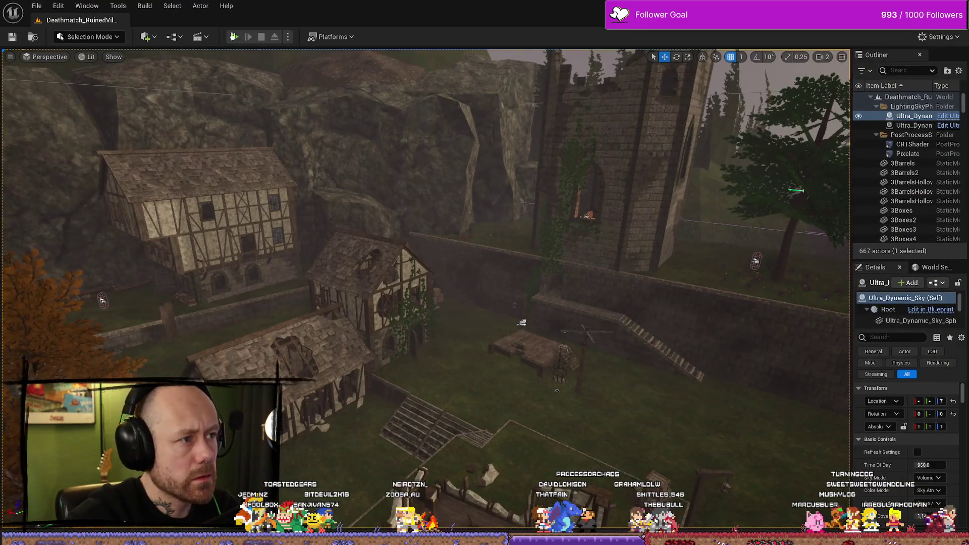
left_click(145, 6)
left_click(145, 6)
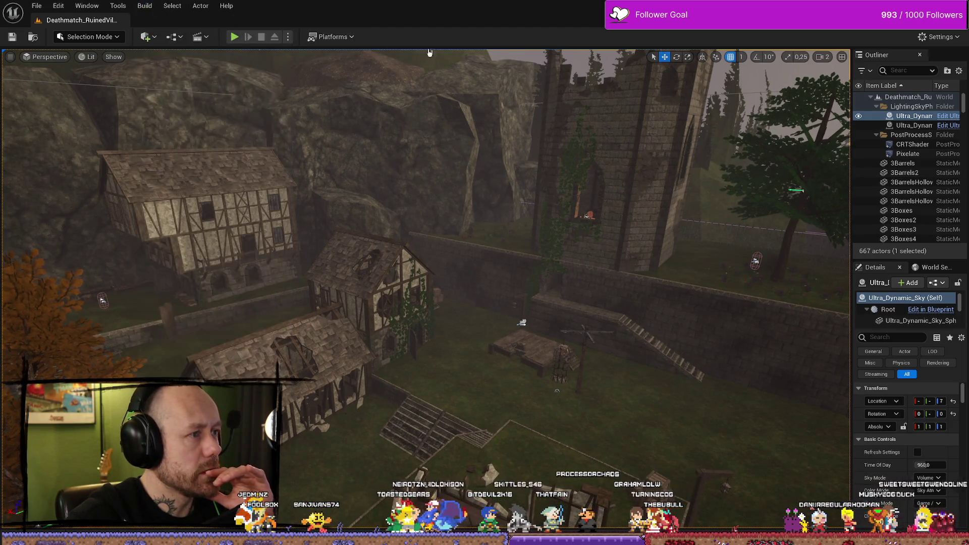
left_click(287, 38)
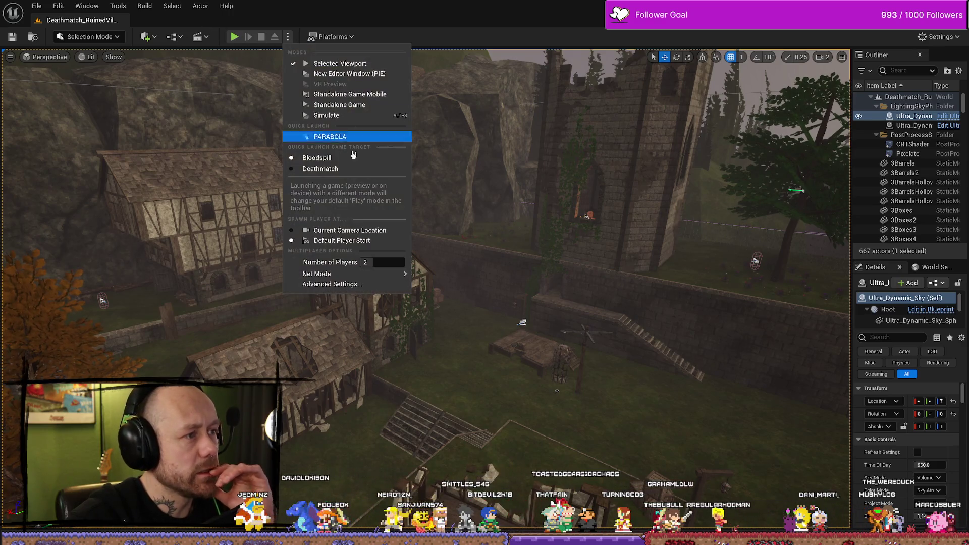
left_click(276, 42)
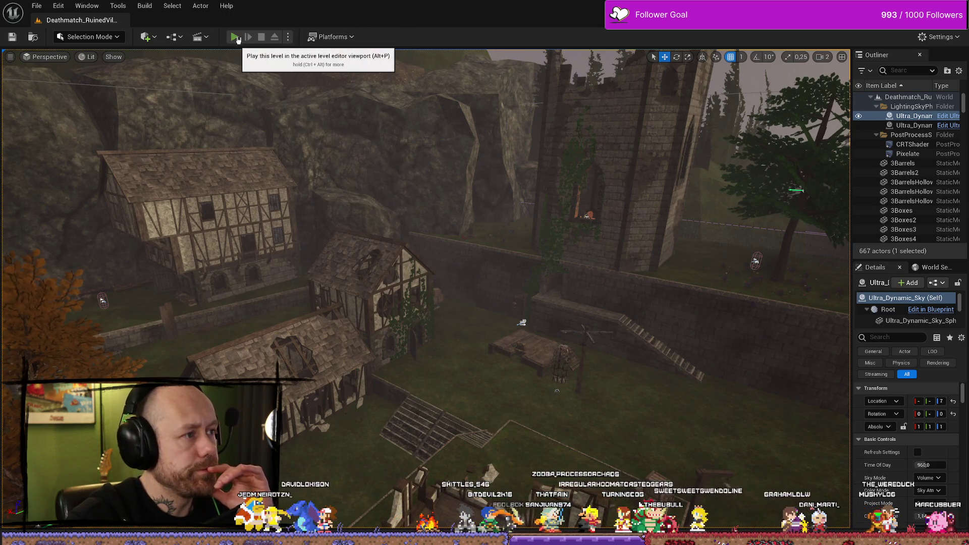
- Play fullscreen, deploy with the crossbow, review the in-game Settings screen, then stop playing
left_click(235, 38)
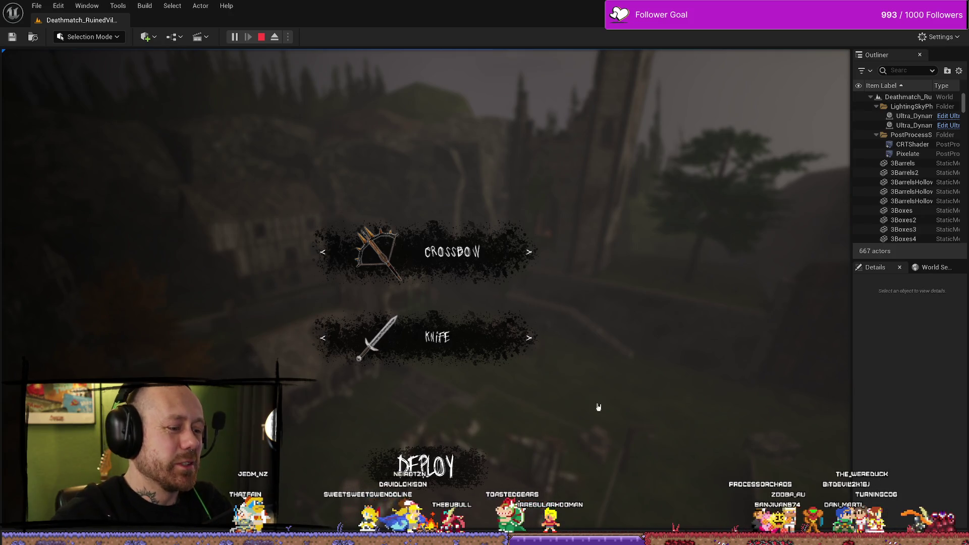
key("F11")
left_click(498, 476)
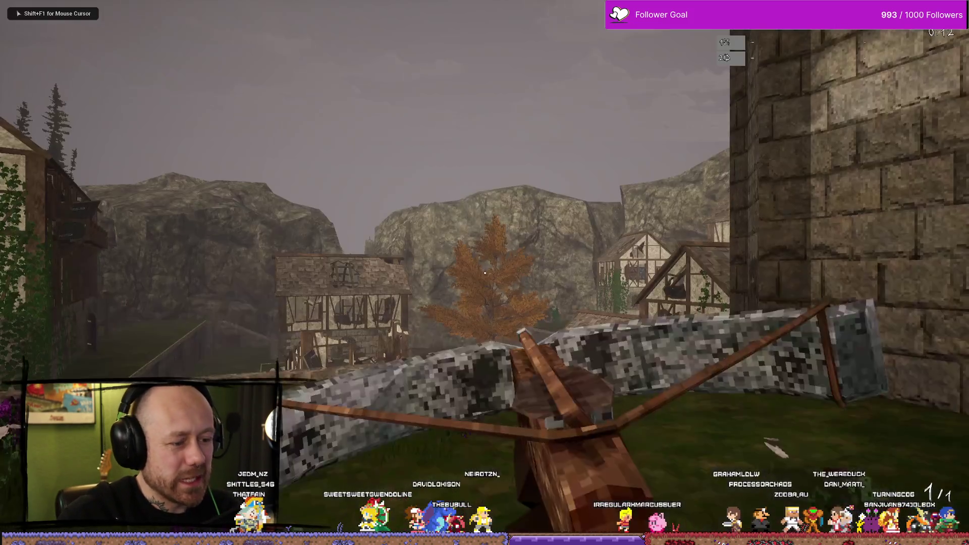
key("Escape")
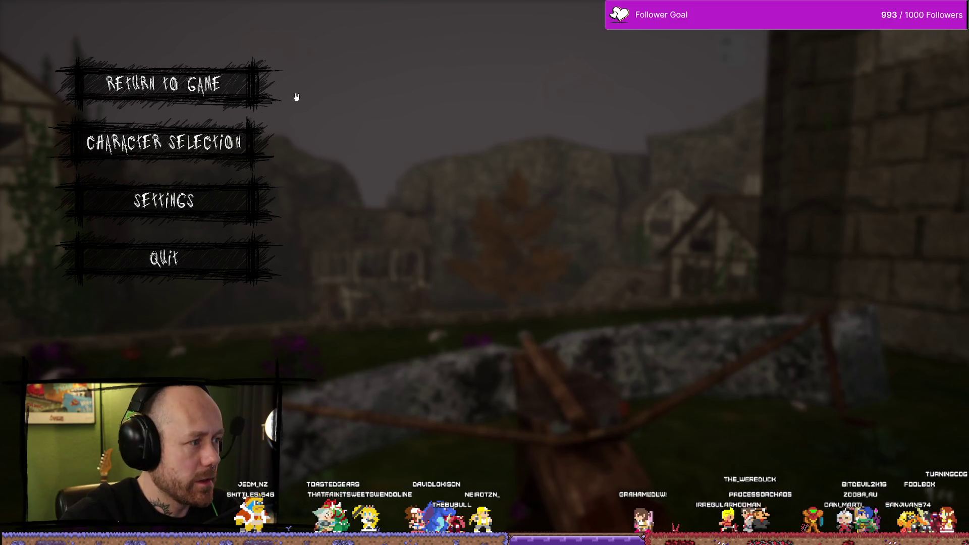
left_click(232, 192)
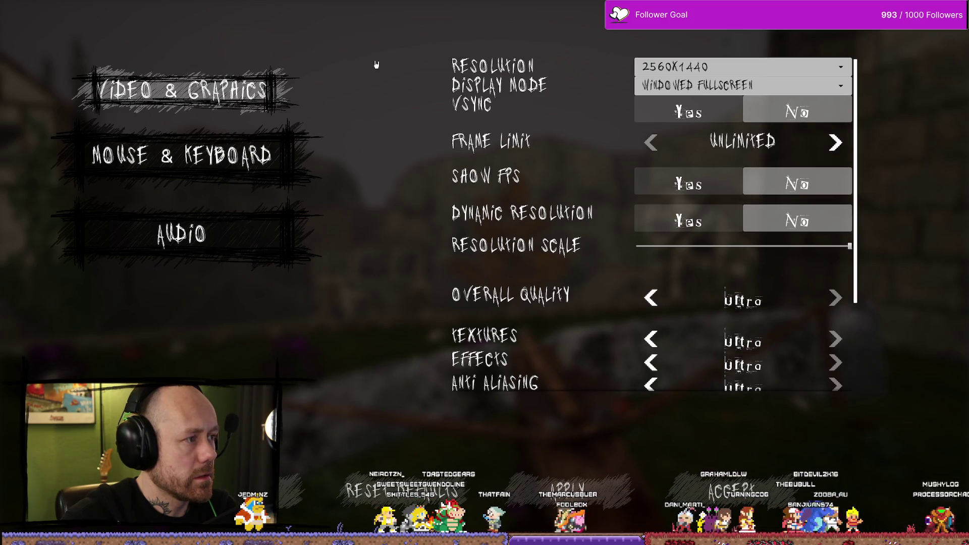
key("Escape")
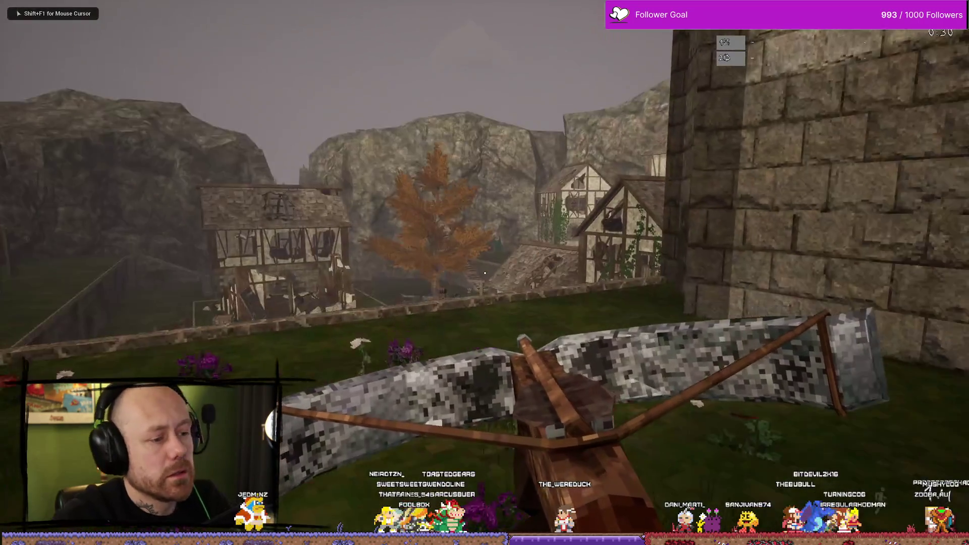
key("Escape")
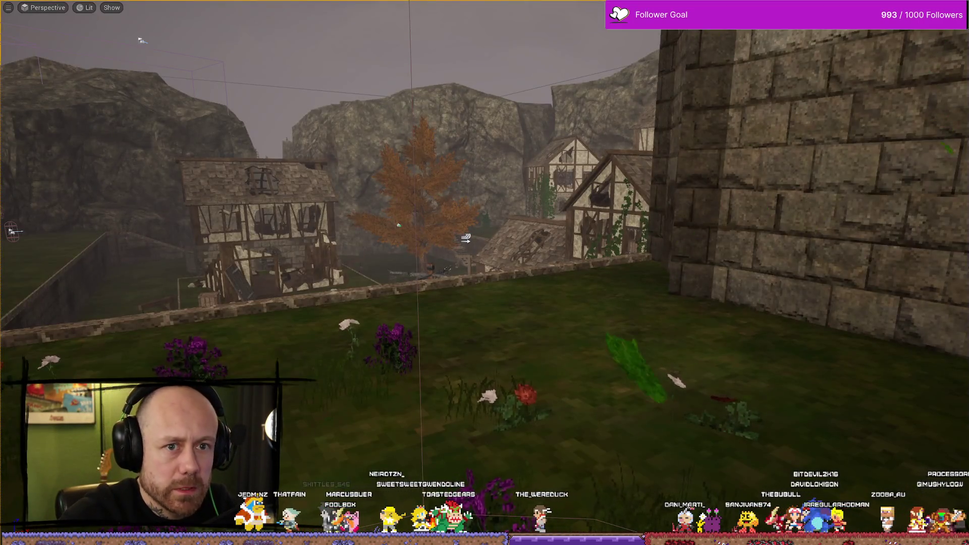
key("ctrl+space")
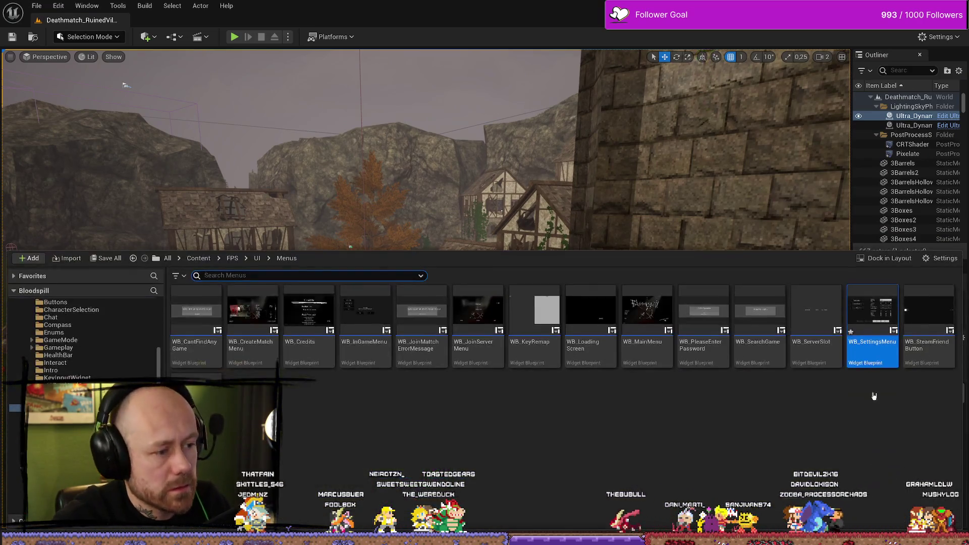
- Open WB_SettingsMenu's graph and bring the OnButtonHovered and OnButtonUnhovered rows into view
double_click(880, 319)
left_click(435, 158)
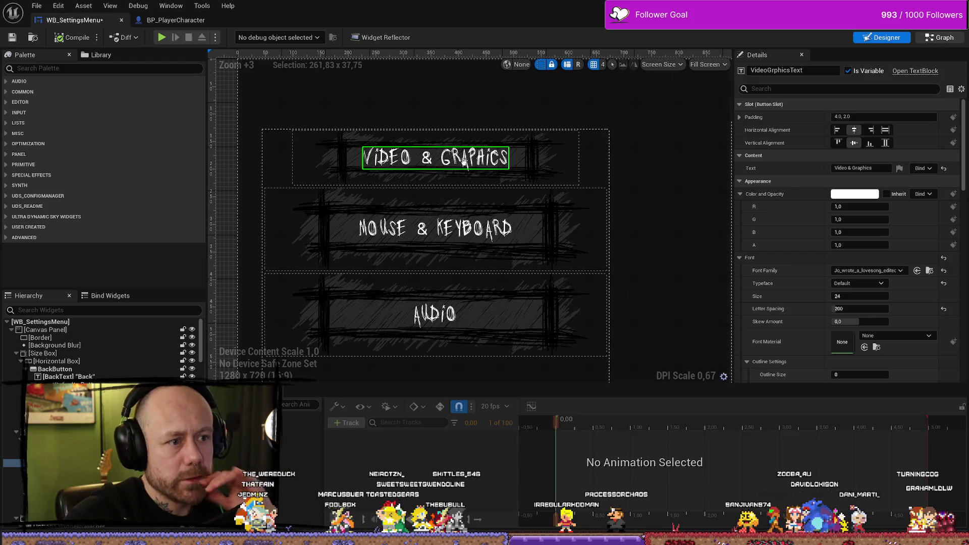
key("shift+F4")
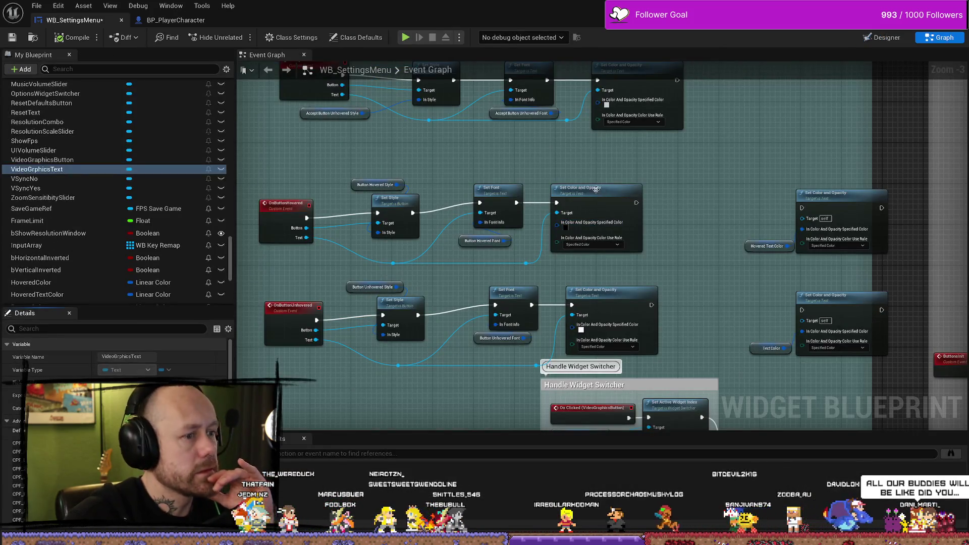
scroll(505, 168, "down", 5)
scroll(417, 146, "up", 8)
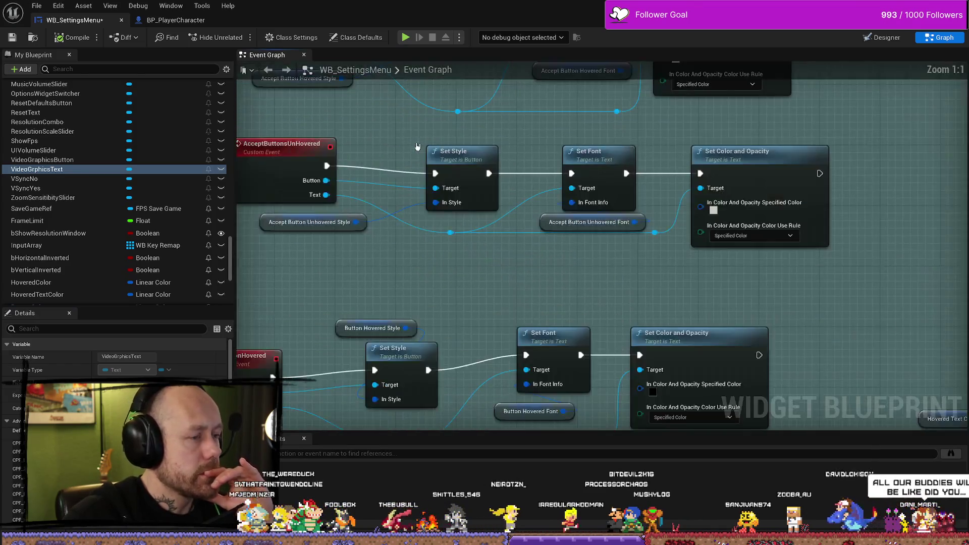
left_click_drag(417, 147, 506, 263)
left_click_drag(418, 214, 371, 221)
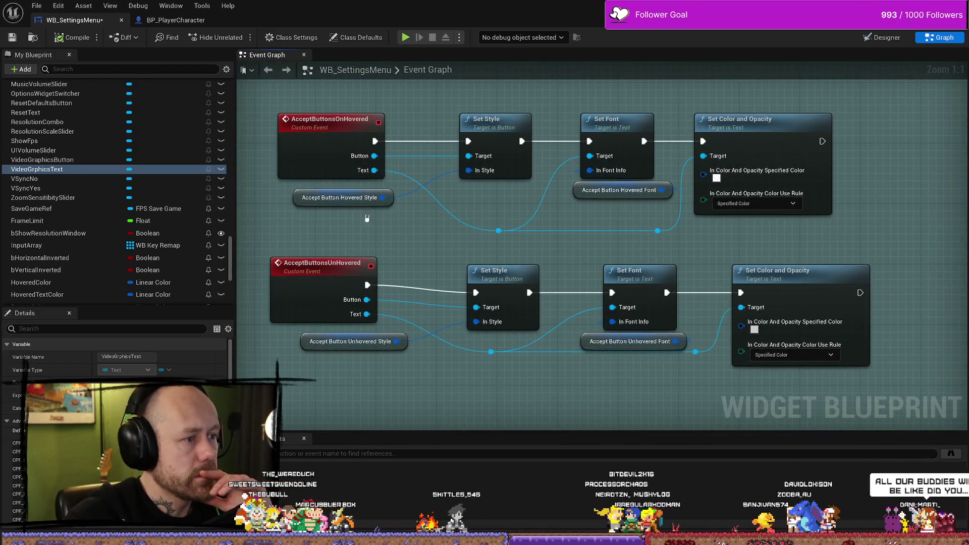
mouse_move(316, 203)
left_mouse_down()
mouse_move(392, 283)
mouse_move(409, 253)
left_mouse_up()
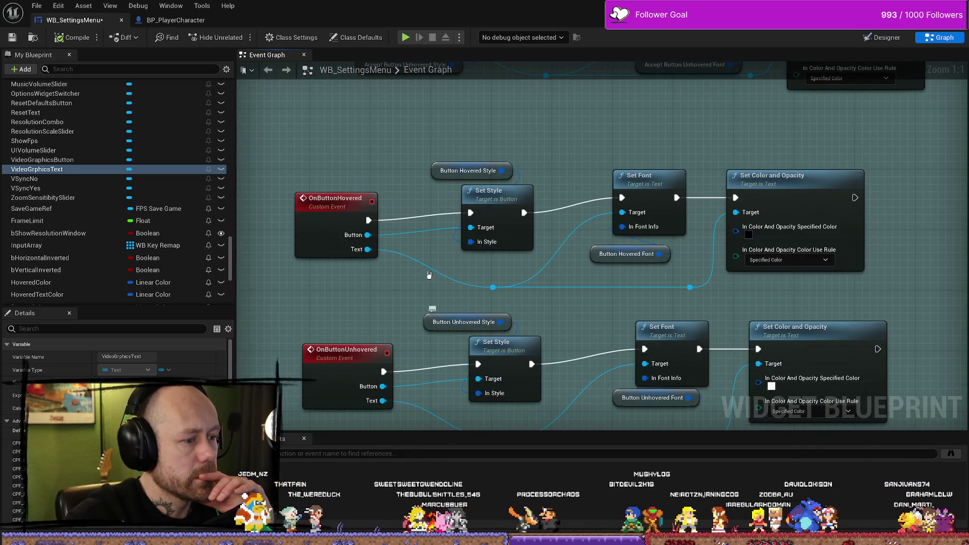
- Inspect the Button Hovered Style, Hovered Font and Unhovered Font variables, then compile and save
left_click(443, 170)
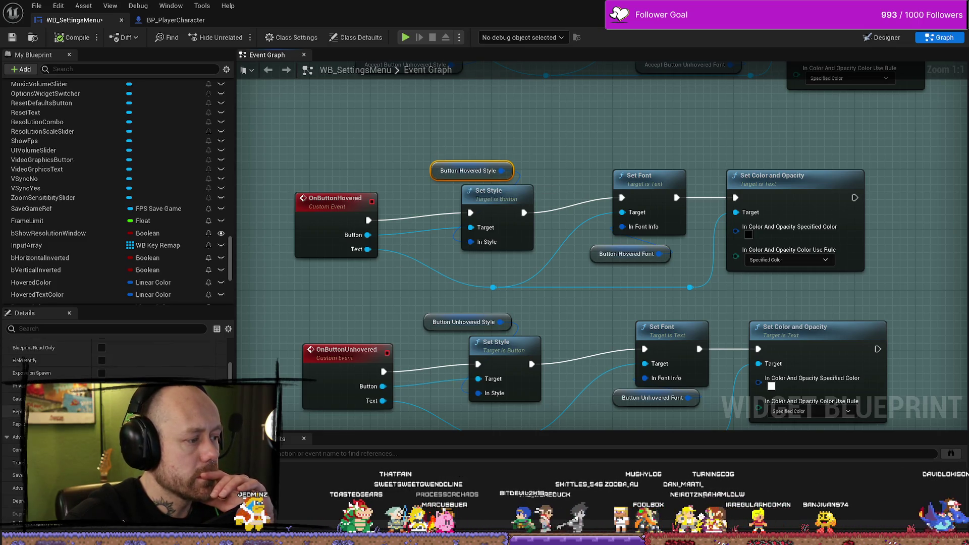
left_click(646, 179)
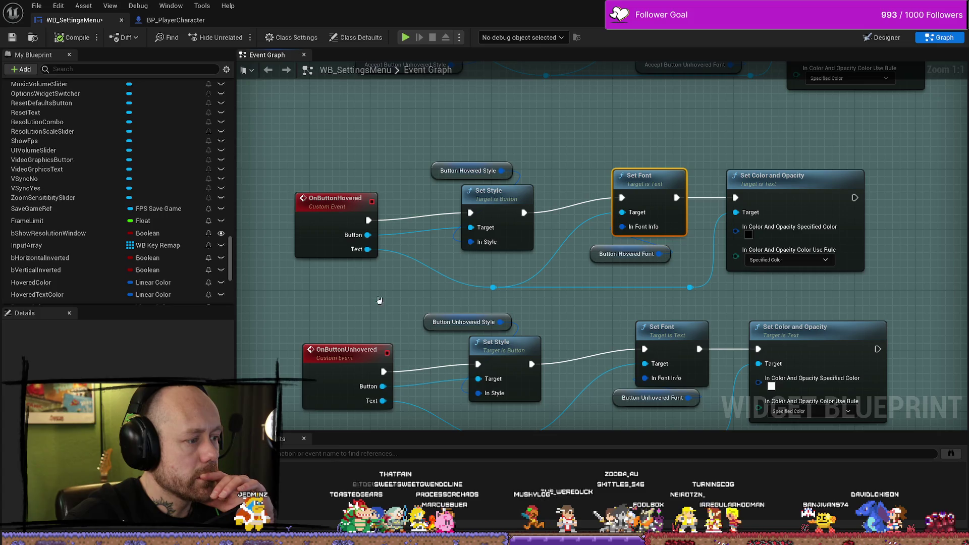
left_click(596, 253)
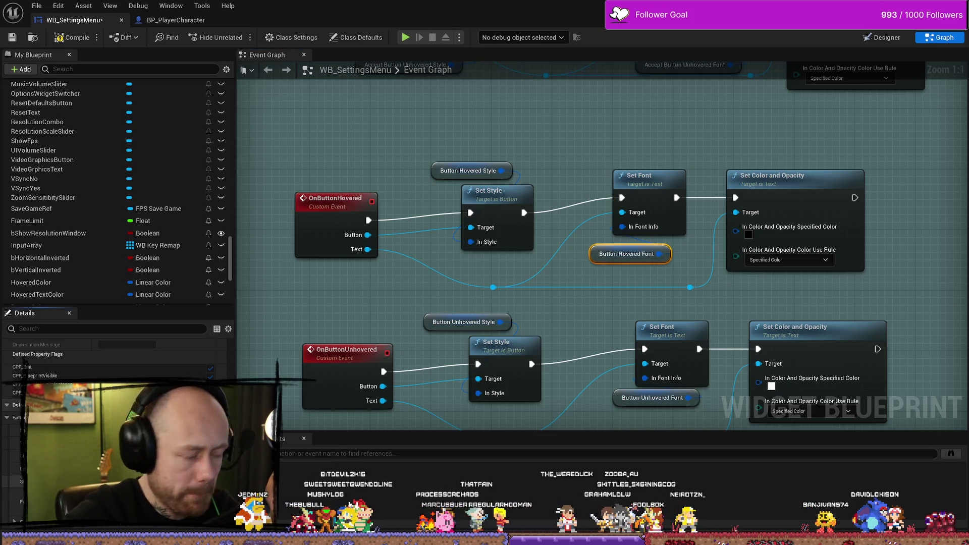
left_click(628, 398)
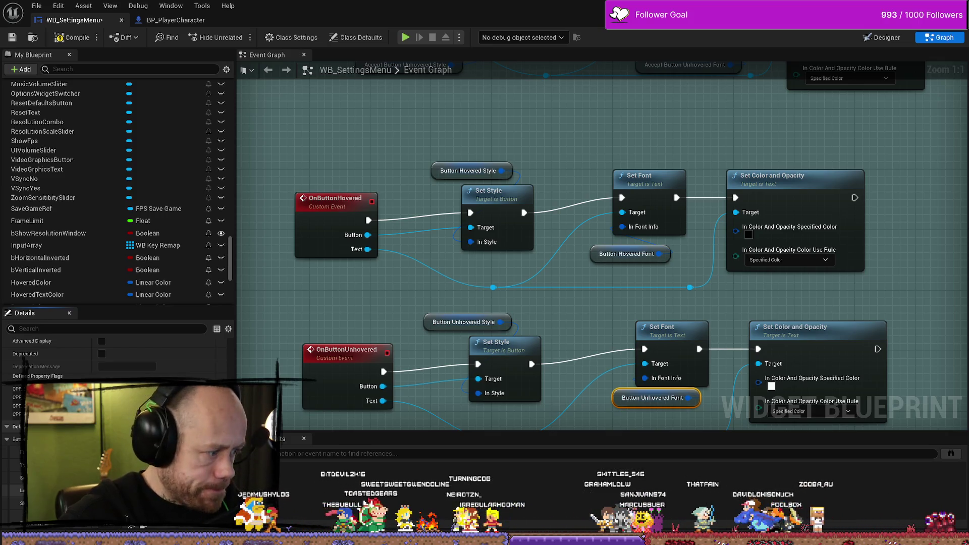
left_click(599, 259)
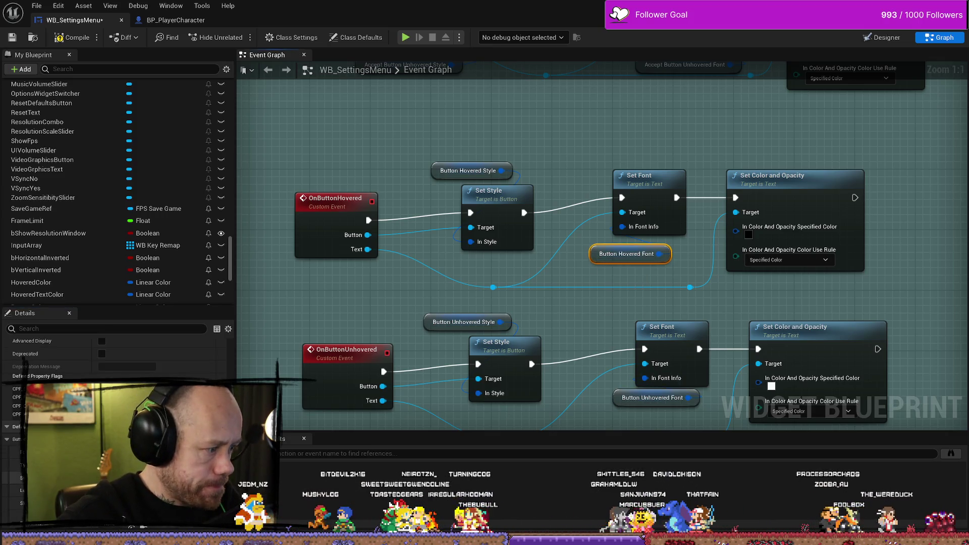
left_click(75, 38)
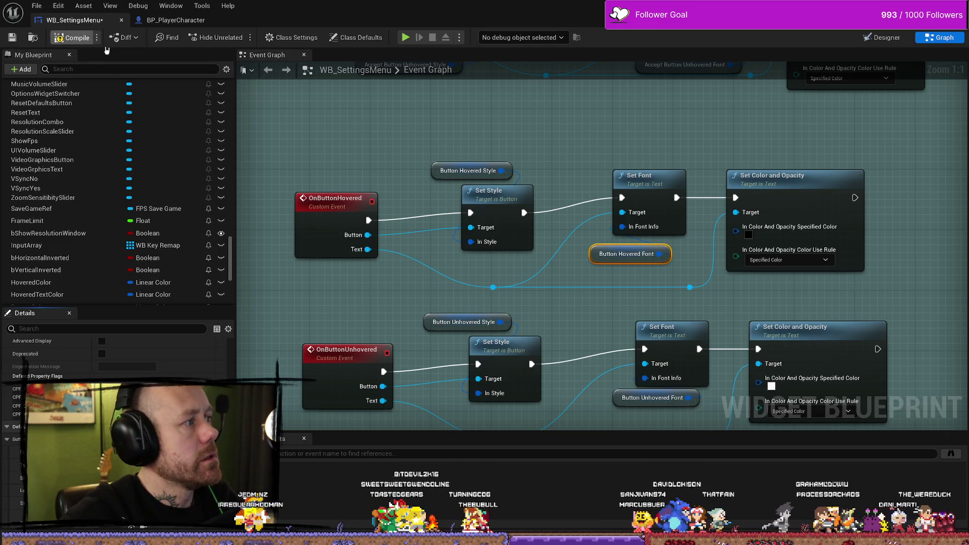
key("ctrl+s")
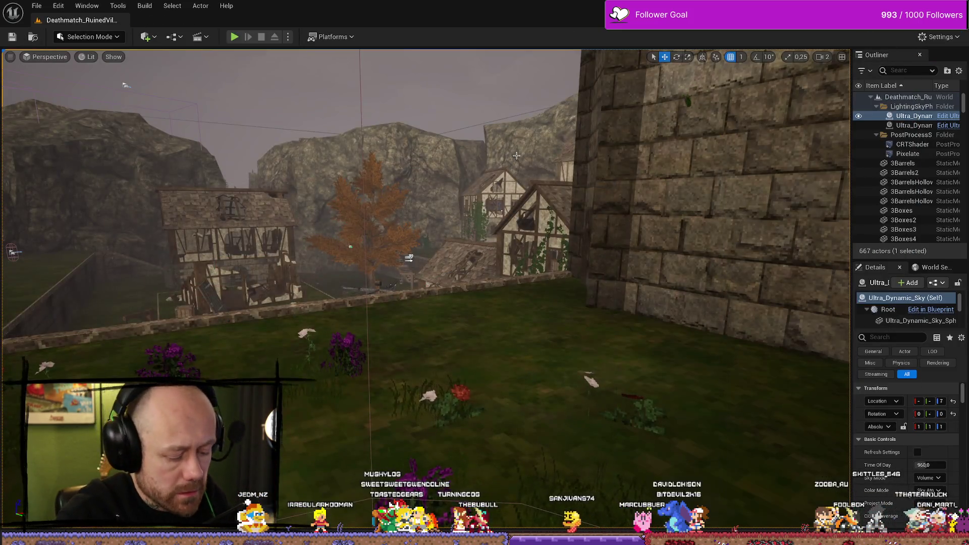
- Play-test fullscreen, open the in-game Settings screen, then stop the test
key("alt+p")
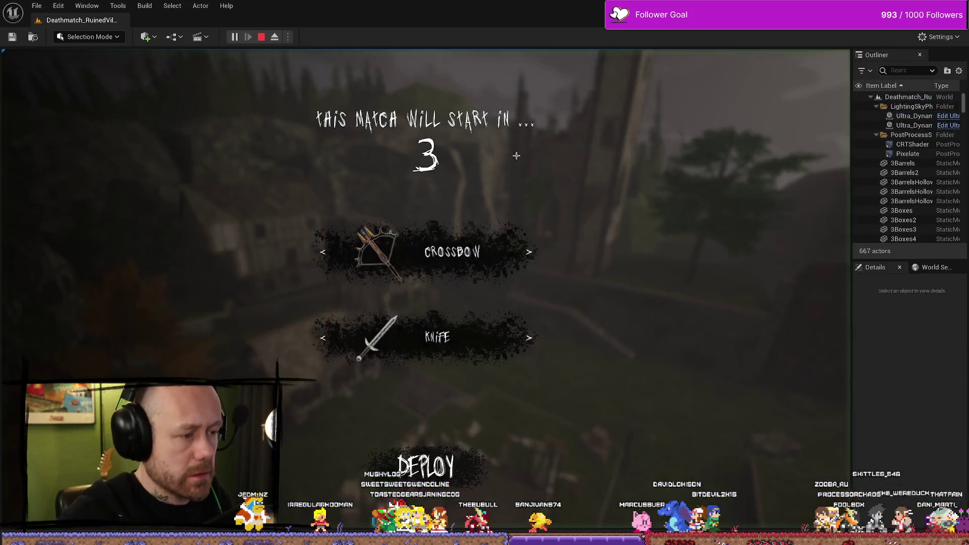
key("F11")
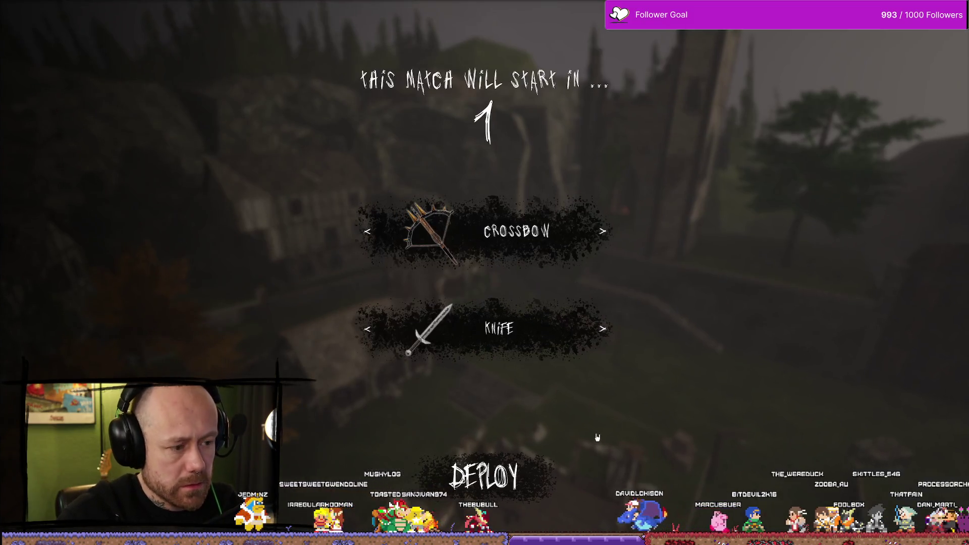
key("Escape")
left_click(147, 144)
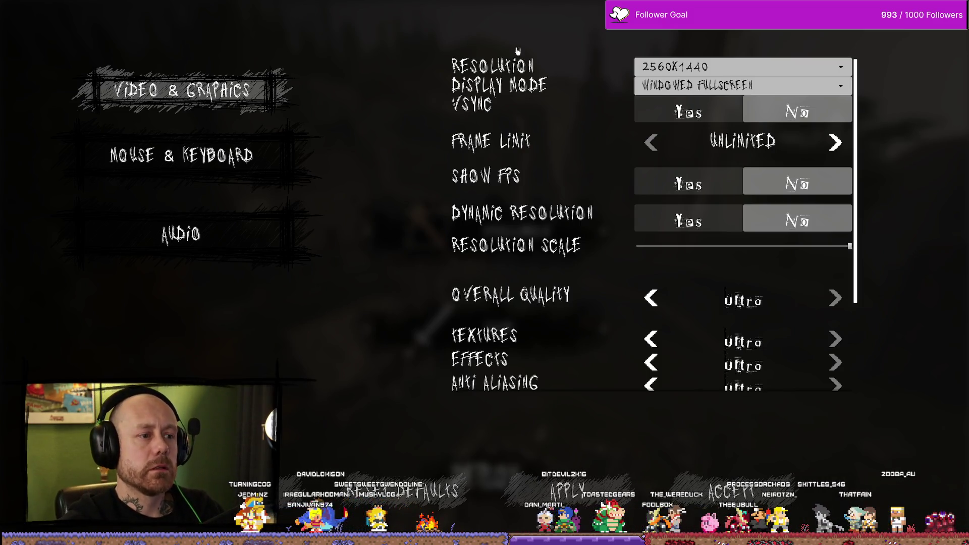
key("Escape")
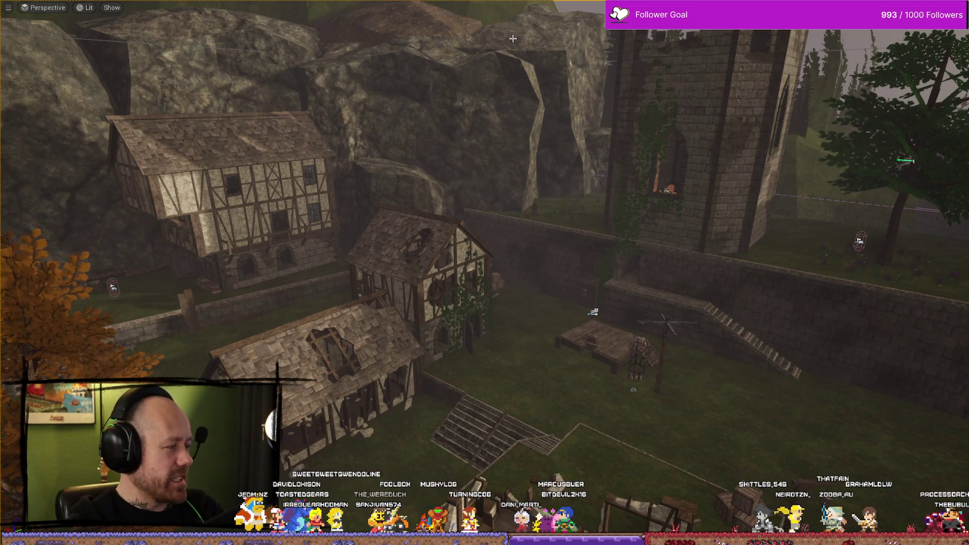
- Restore the full editor layout, widen the outliner and show the Menus widget assets
left_click_drag(658, 170, 656, 130)
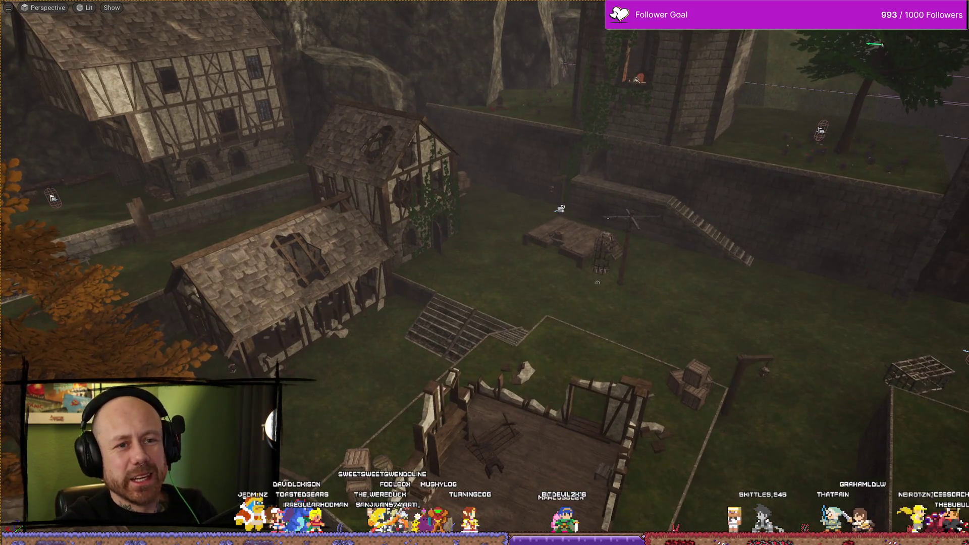
key("F11")
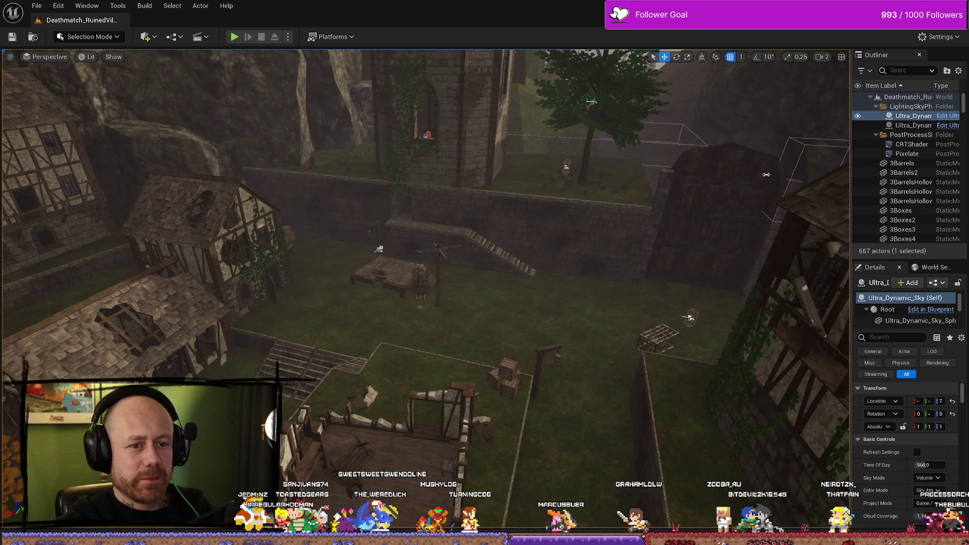
left_click_drag(776, 174, 764, 174)
key("ctrl+space")
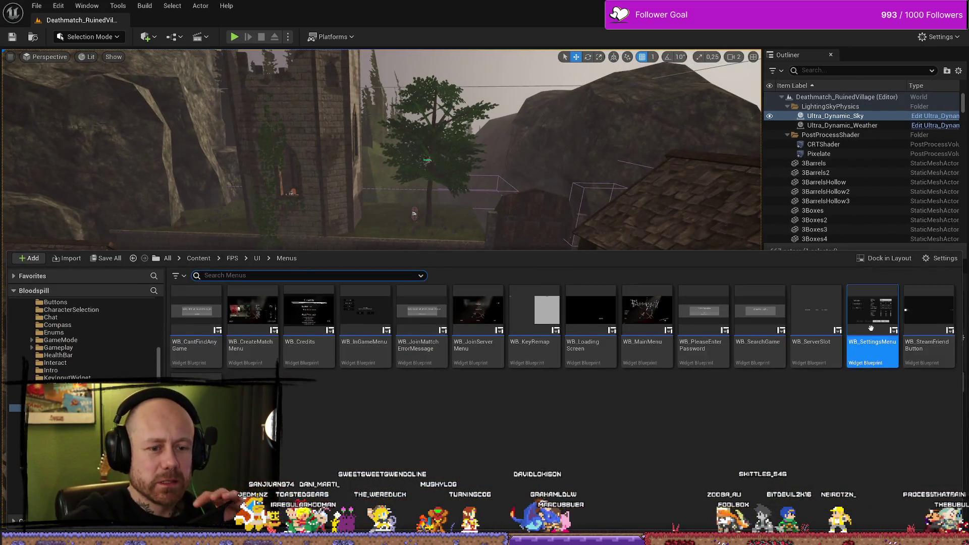
- Bring WB_SettingsMenu back up in its Designer layout view
double_click(872, 318)
left_click_drag(589, 103, 571, 130)
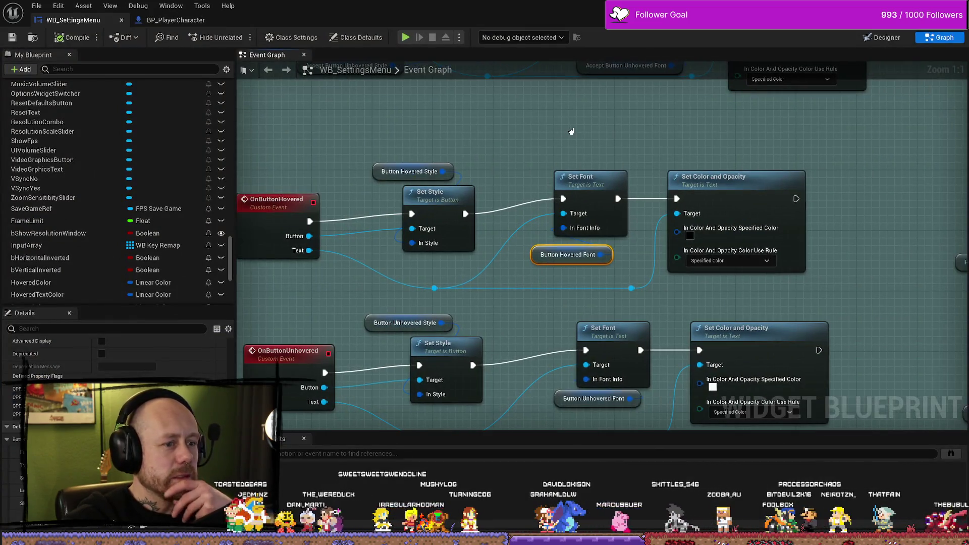
left_click(141, 22)
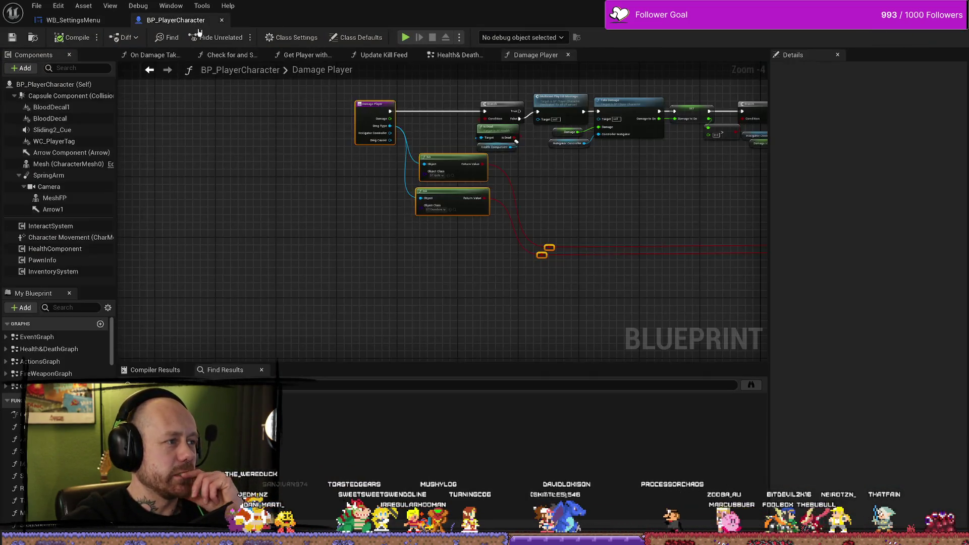
left_click(75, 20)
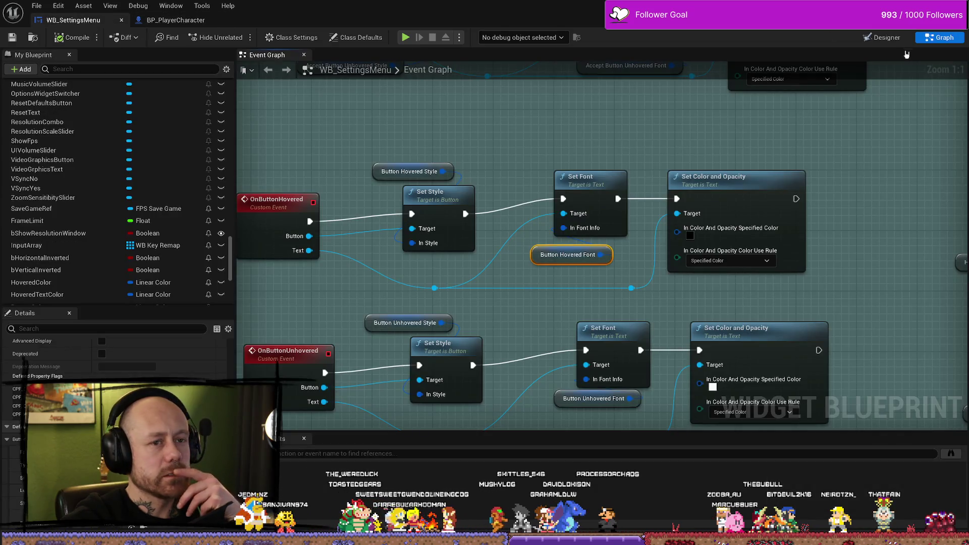
left_click(878, 39)
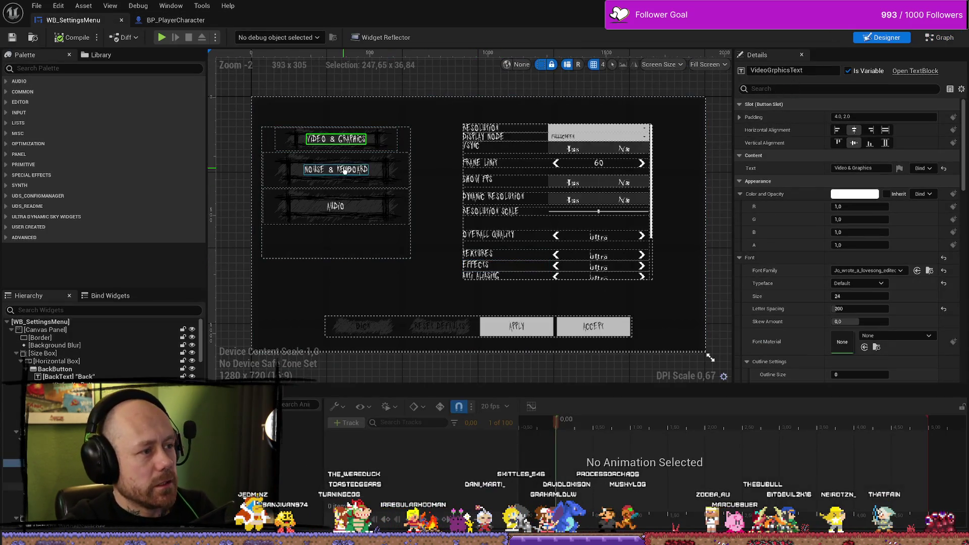
scroll(337, 170, "up", 3)
scroll(323, 177, "up", 1)
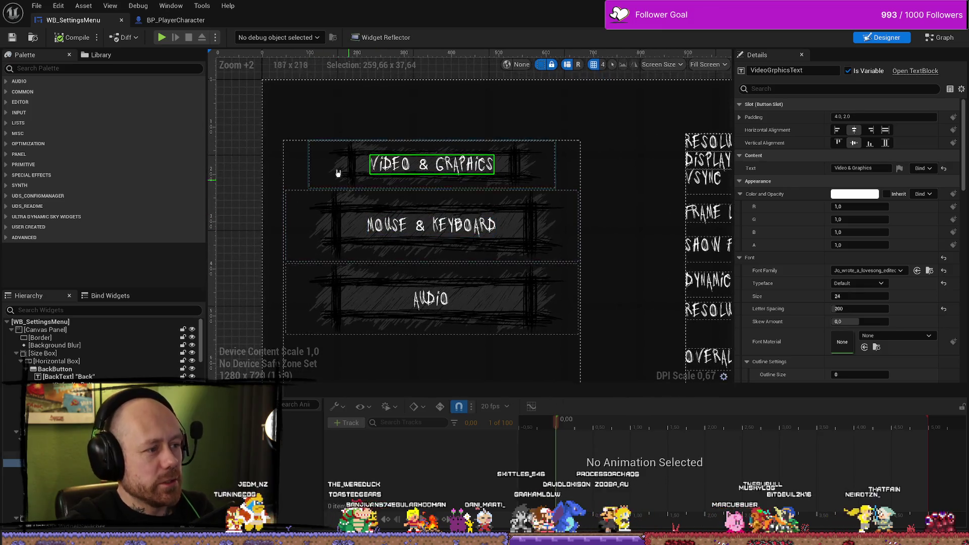
- Check the Video & Graphics size box, then size the Mouse & Keyboard box to 520 by 100
left_click(340, 174)
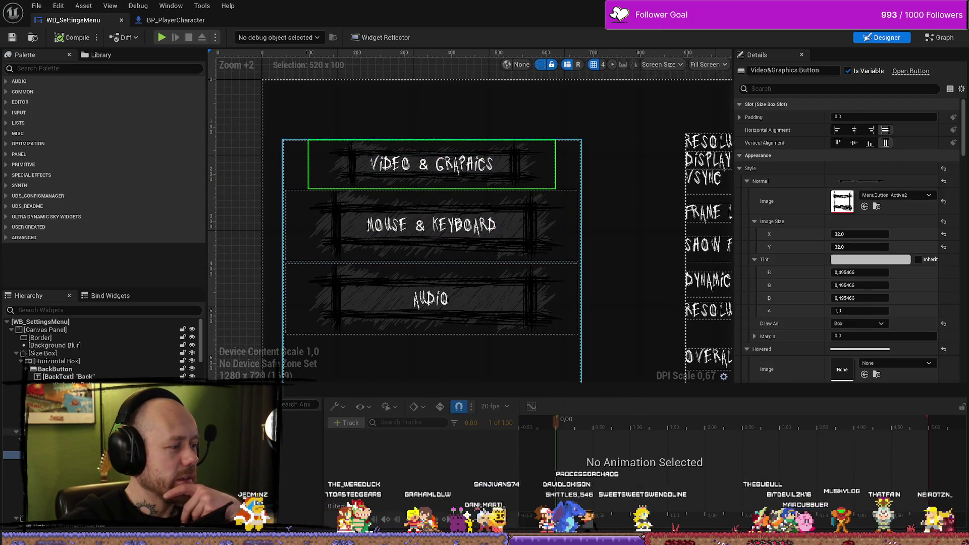
left_click(339, 174)
left_click(867, 181)
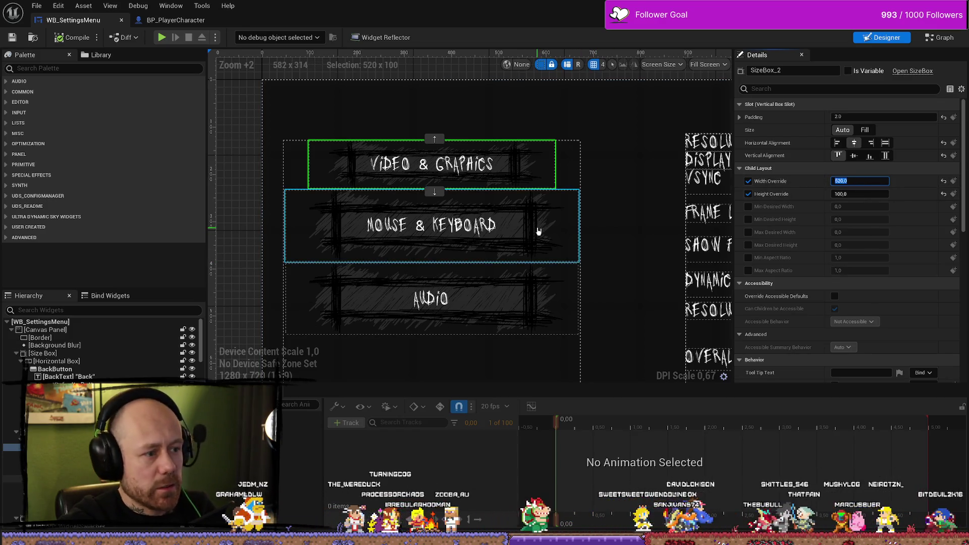
left_click(434, 250)
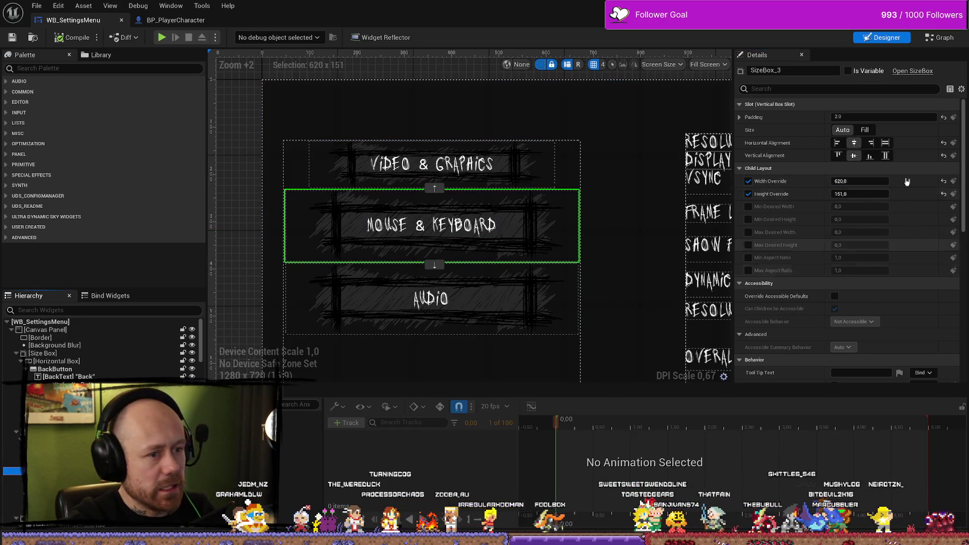
left_click(869, 195)
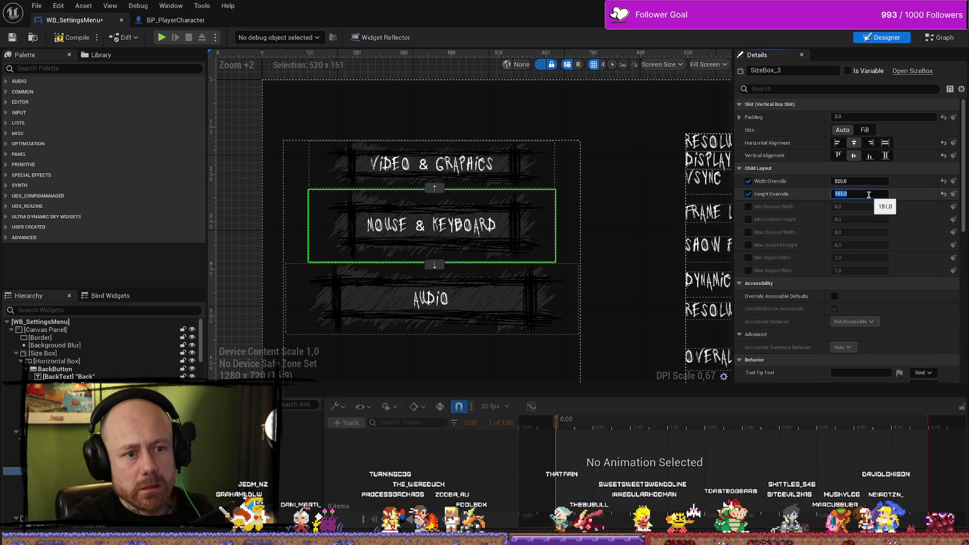
type("100")
key("Return")
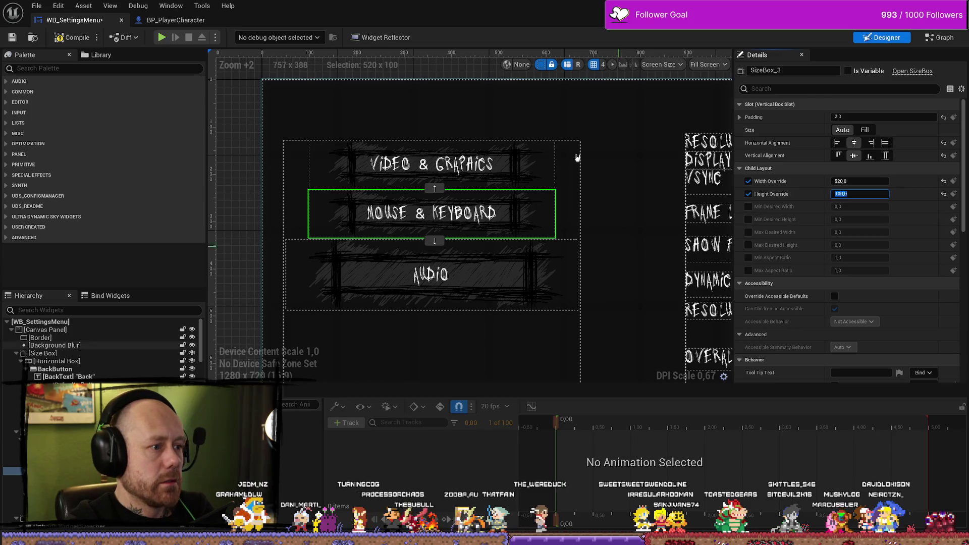
- Size the Audio button box to 520 by 100 as well
left_click(431, 293)
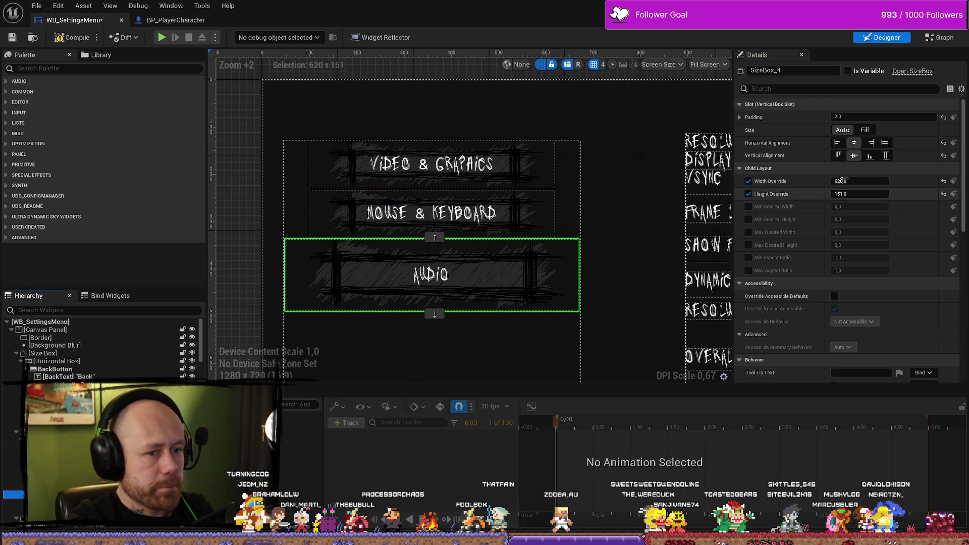
left_click(862, 181)
left_click(877, 195)
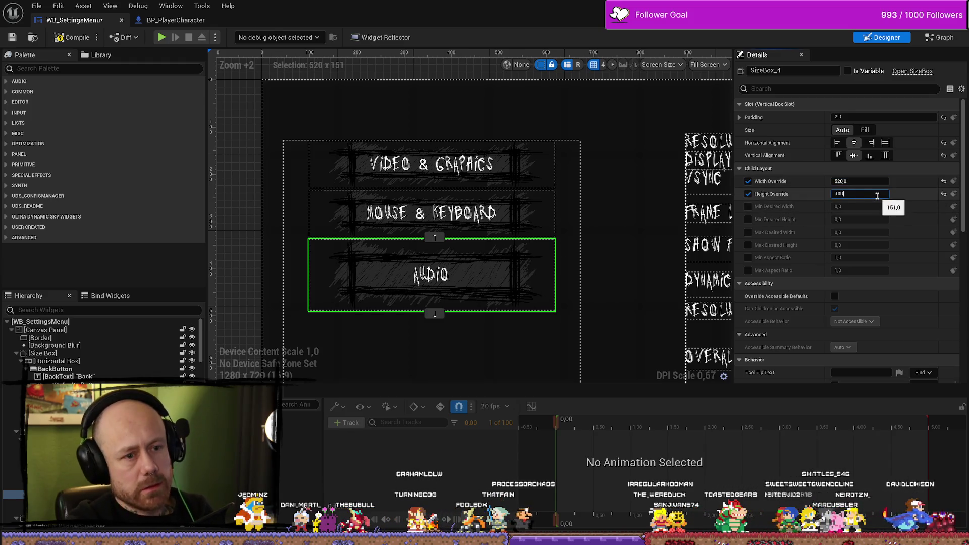
key("Return")
scroll(489, 202, "down", 7)
scroll(372, 256, "up", 4)
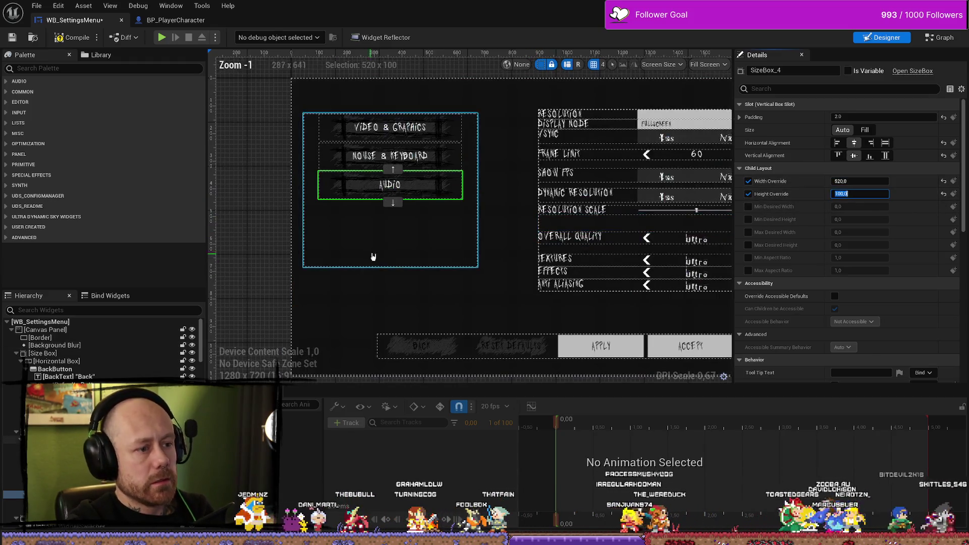
left_click(388, 263)
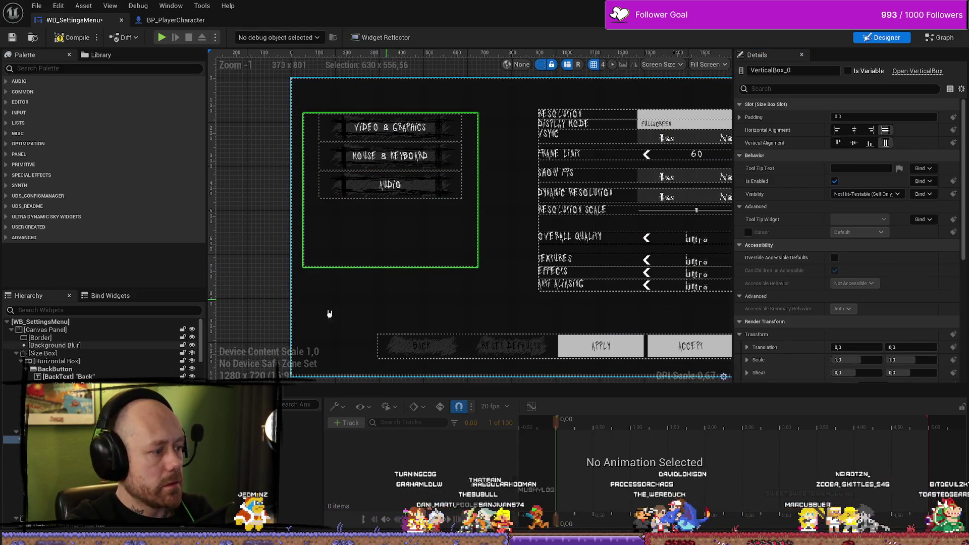
- Resize the left menu's outer size box to roughly 553 by 474 around the buttons
left_click(478, 267)
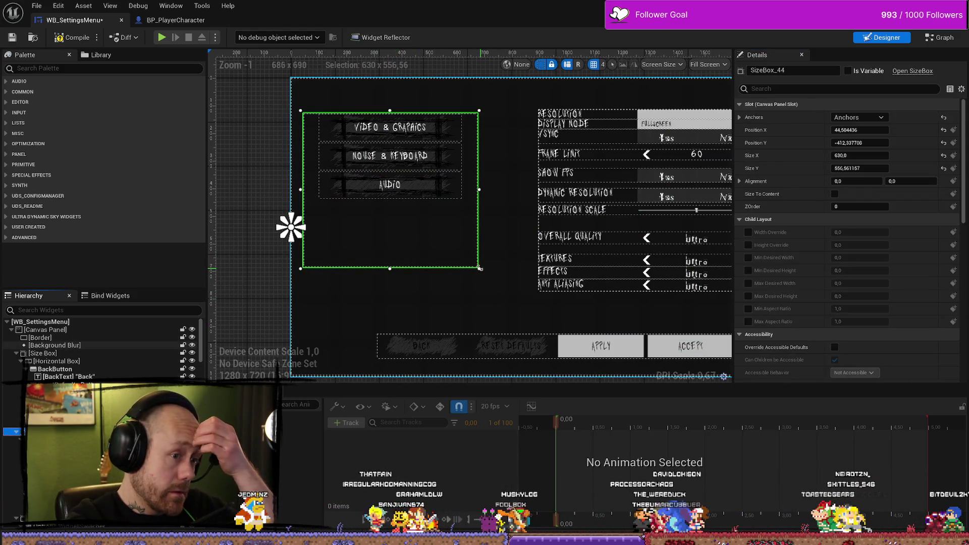
mouse_move(479, 268)
left_mouse_down()
mouse_move(455, 204)
mouse_move(466, 205)
left_mouse_up()
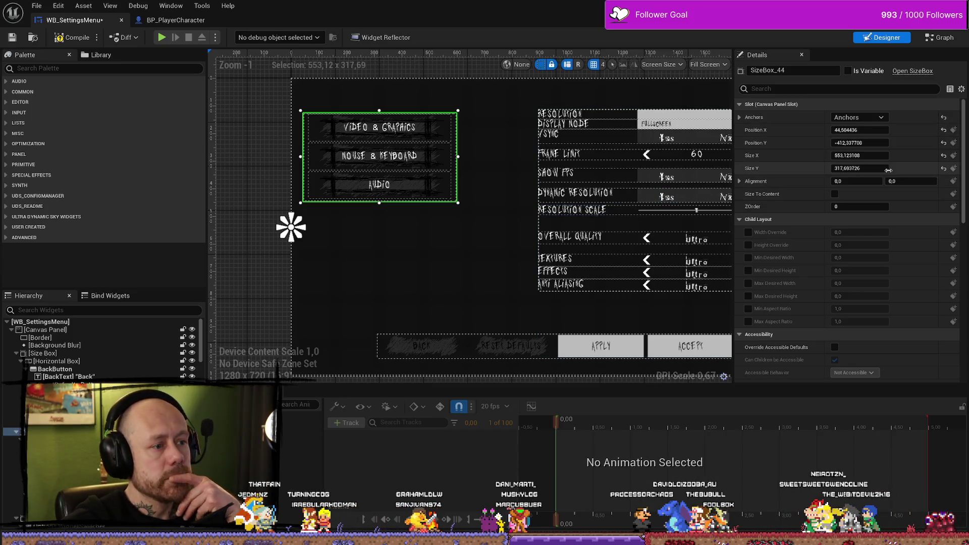
left_click_drag(379, 208, 378, 241)
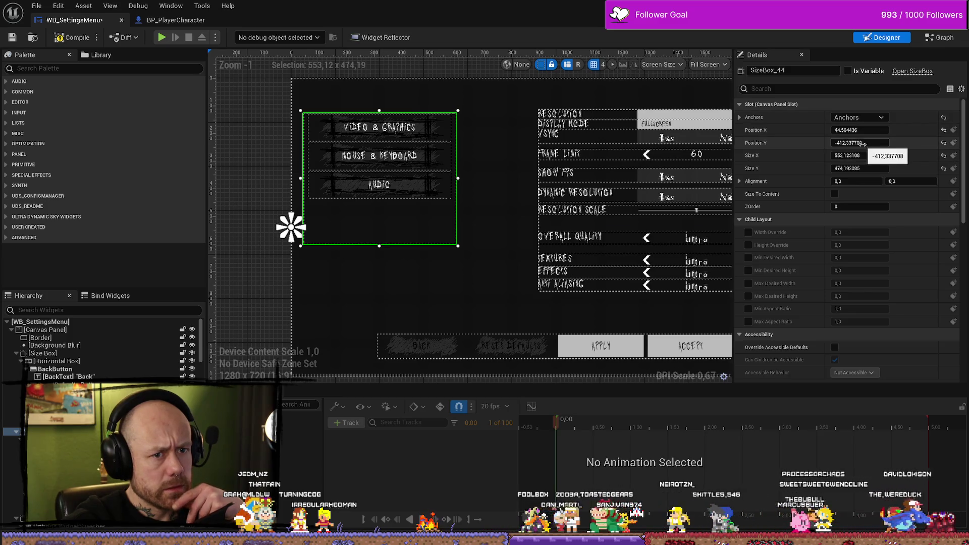
left_click_drag(852, 144, 868, 144)
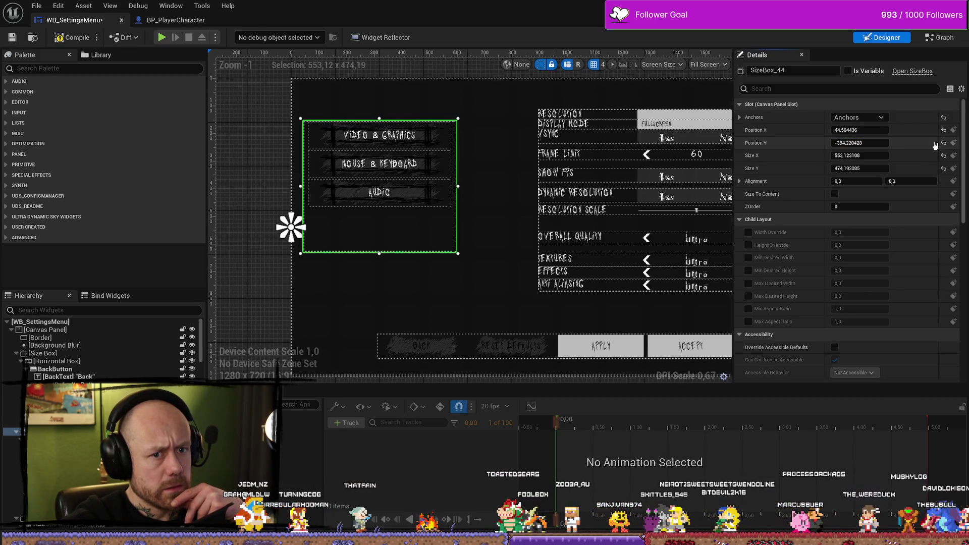
key("ctrl+z")
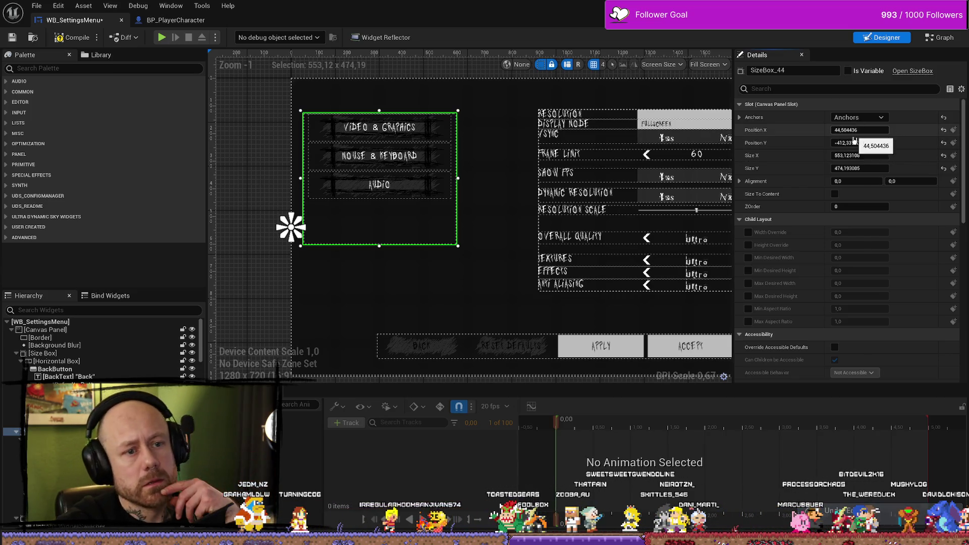
- Position the left menu panel at X 80, Y -412 and compile the widget
left_click(869, 141)
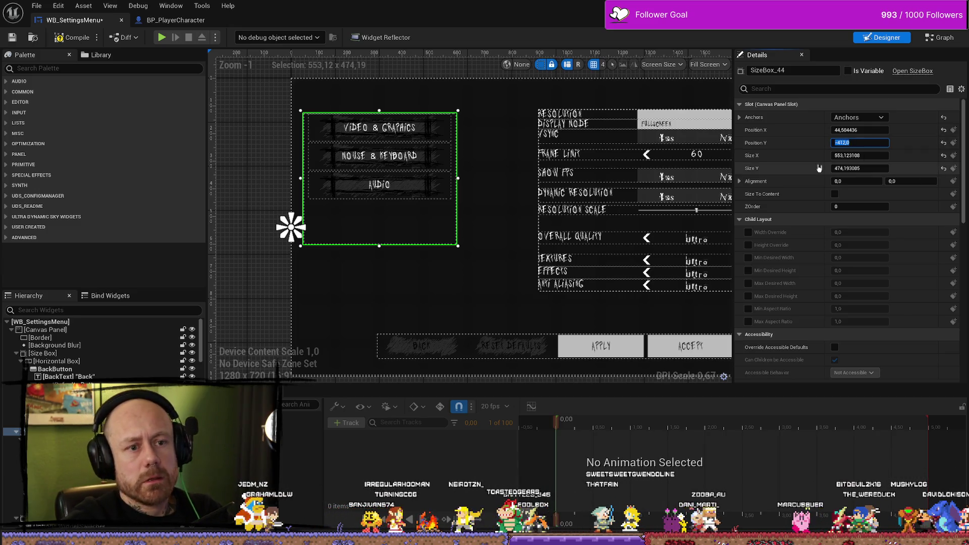
key("shift+Tab")
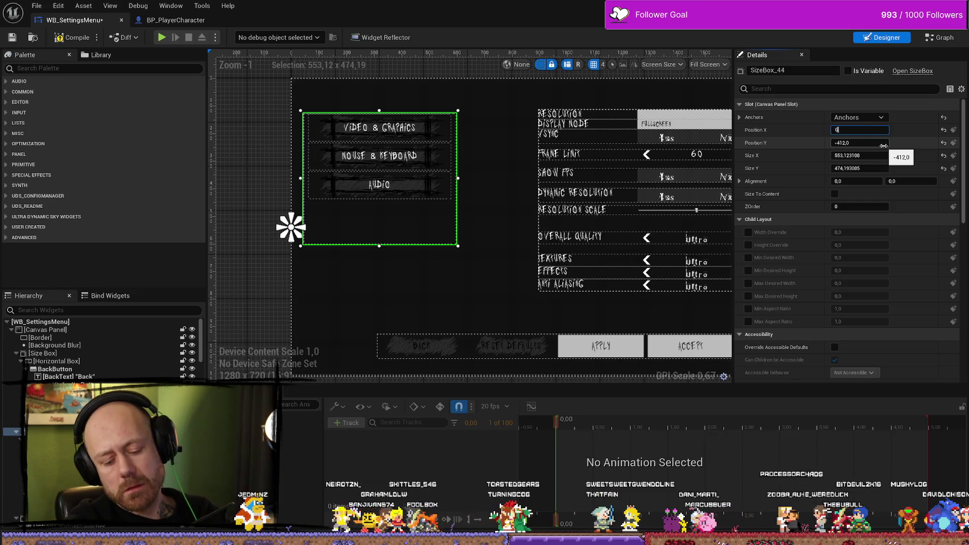
type("60")
key("Return")
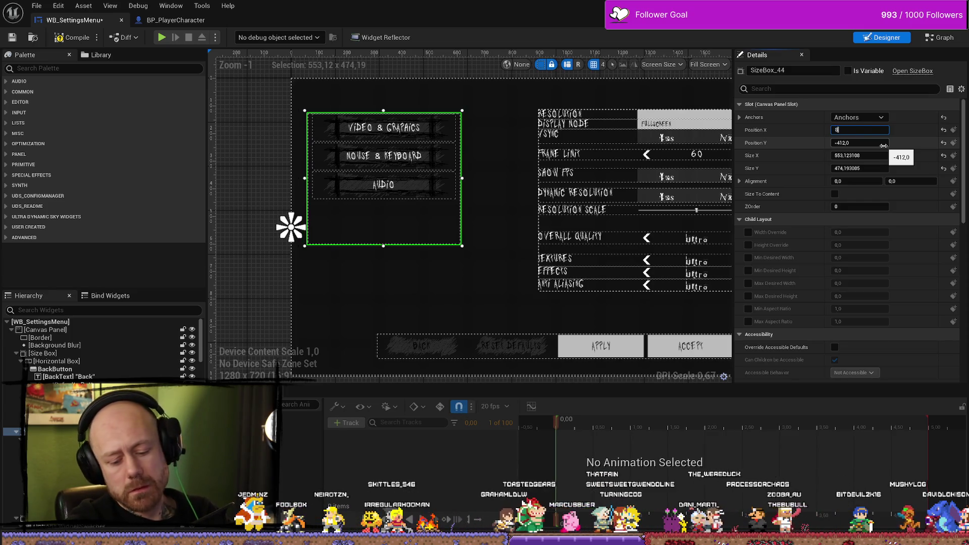
type("80")
key("Return")
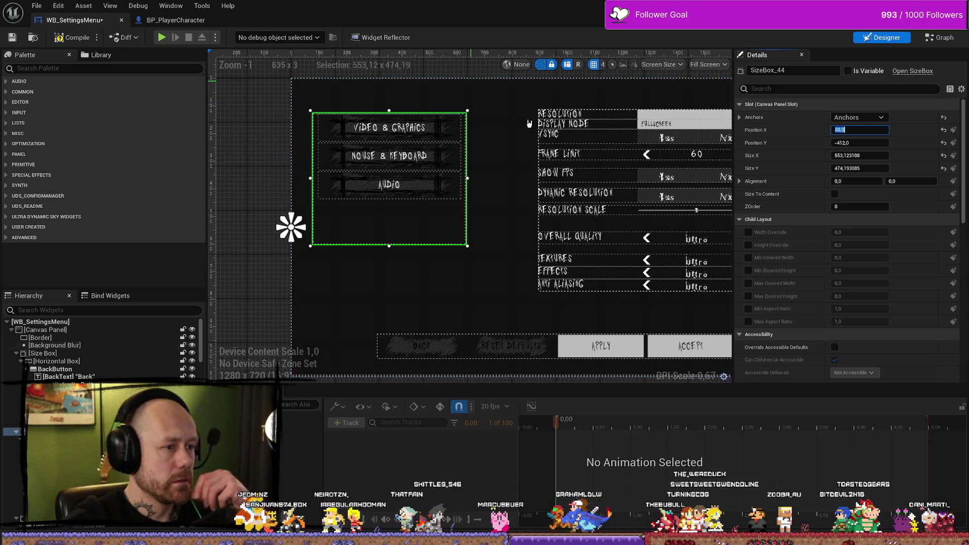
scroll(566, 231, "down", 3)
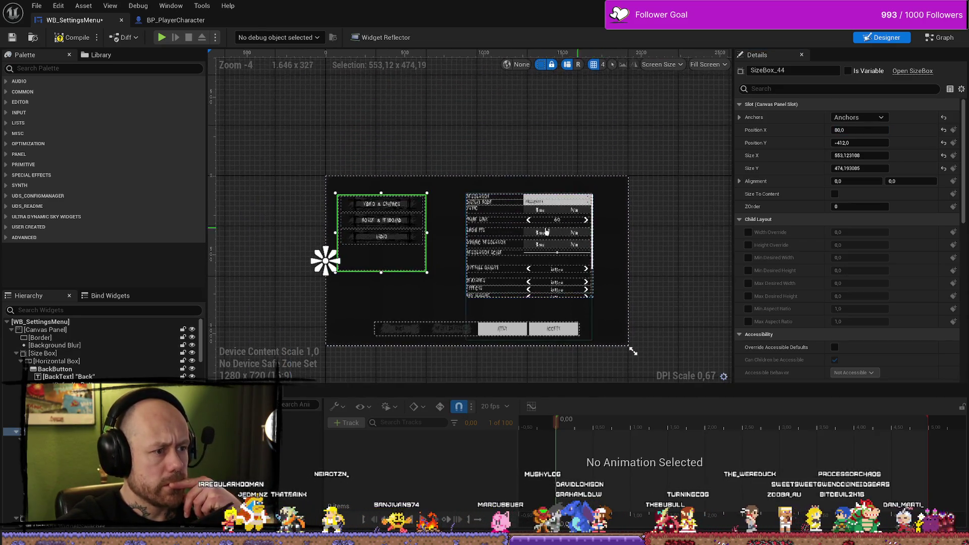
scroll(566, 231, "up", 2)
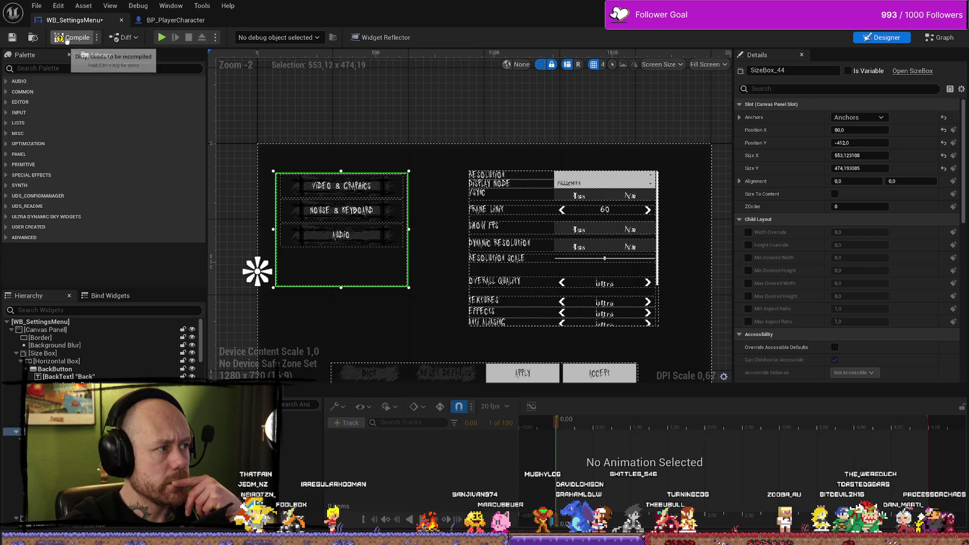
left_click(66, 40)
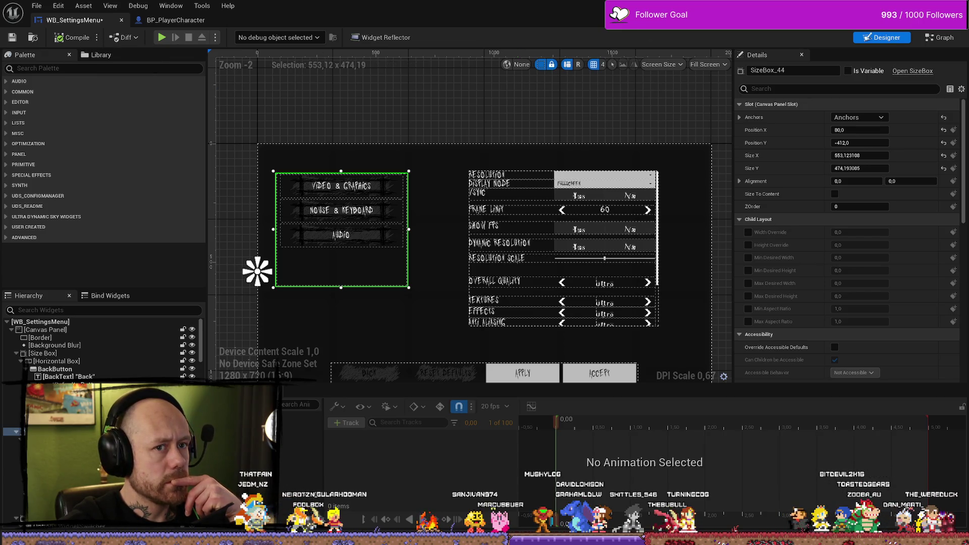
- Inspect the Resolution, Dynamic Resolution and Overall Quality option labels
left_click(498, 175)
scroll(498, 177, "down", 2)
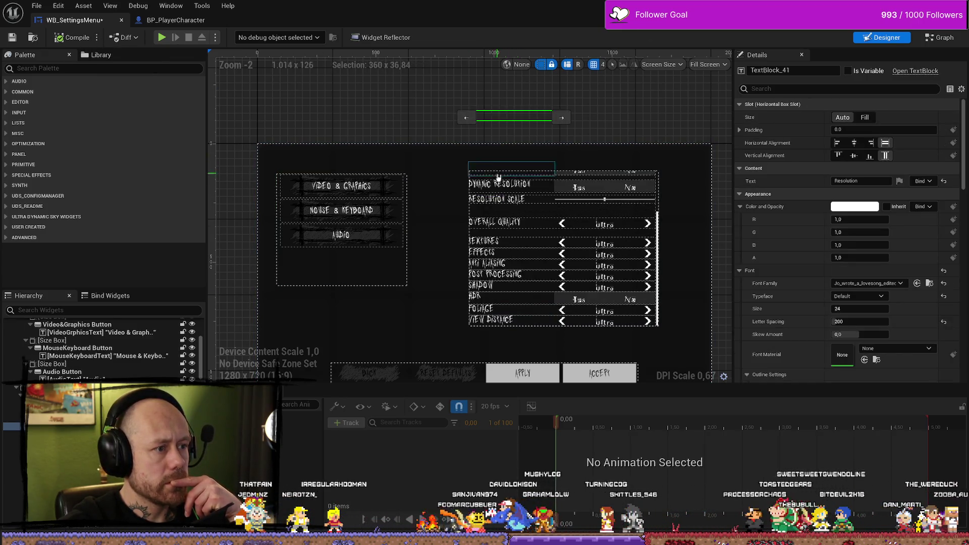
scroll(499, 176, "up", 5)
left_click(498, 185)
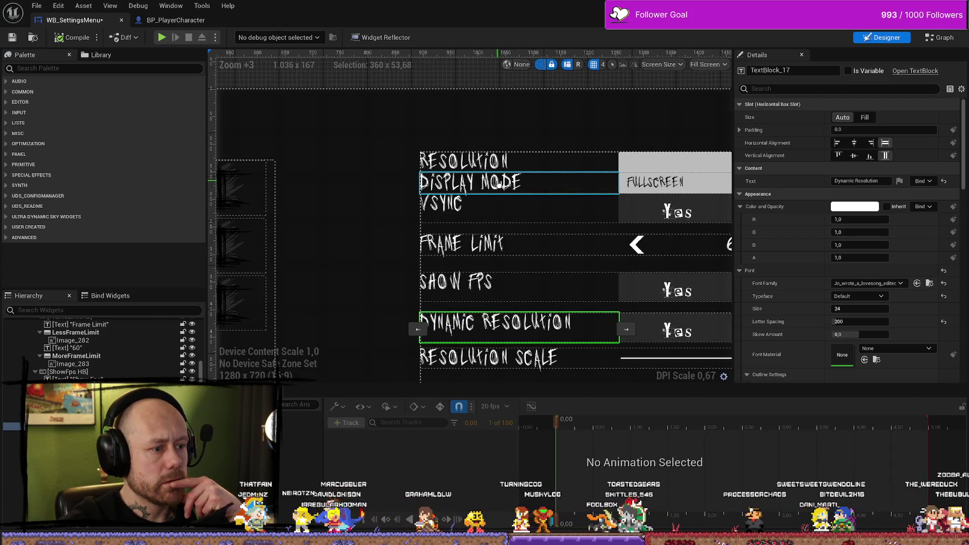
scroll(498, 184, "down", 5)
left_click(494, 272)
scroll(495, 272, "up", 5)
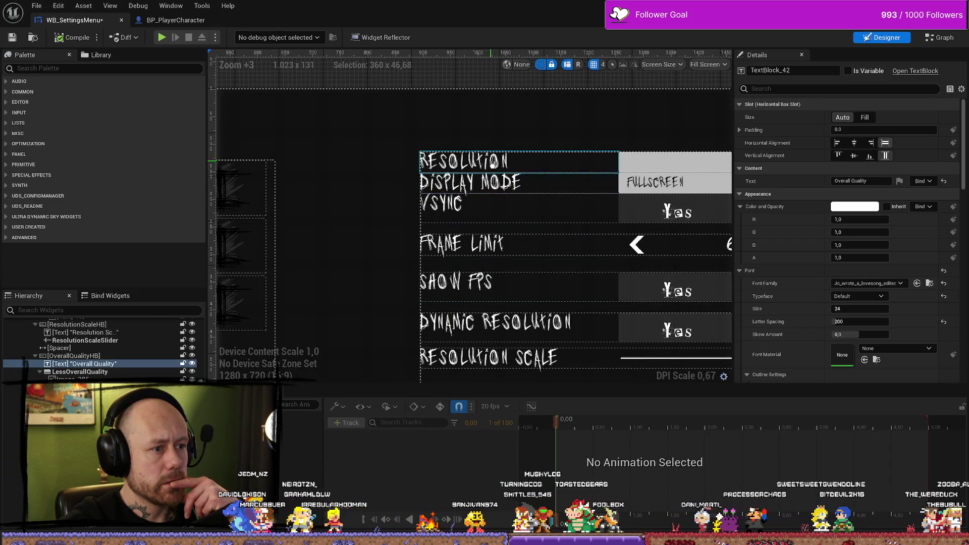
scroll(493, 163, "down", 6)
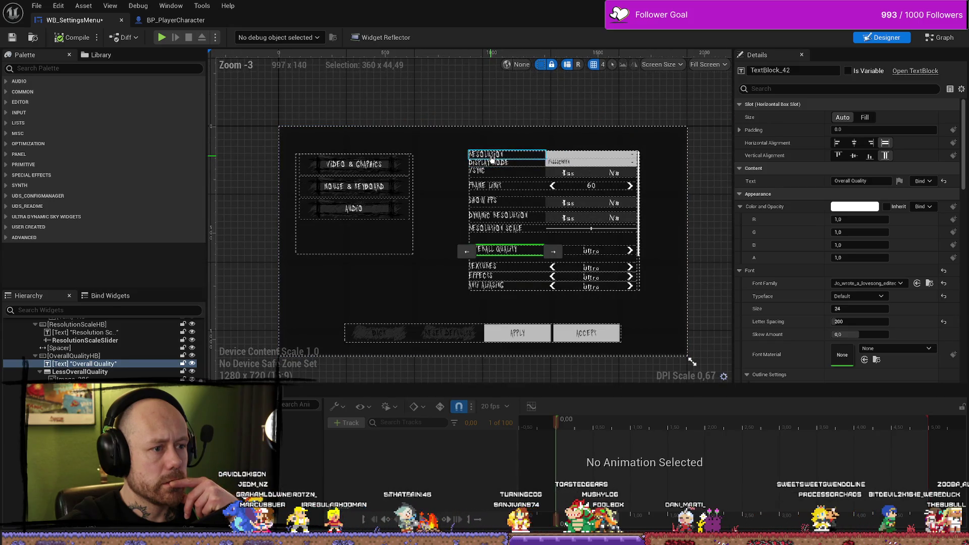
- Check the Post Processing label and video options list, then return to the level editor
left_click(492, 157)
scroll(512, 115, "up", 2)
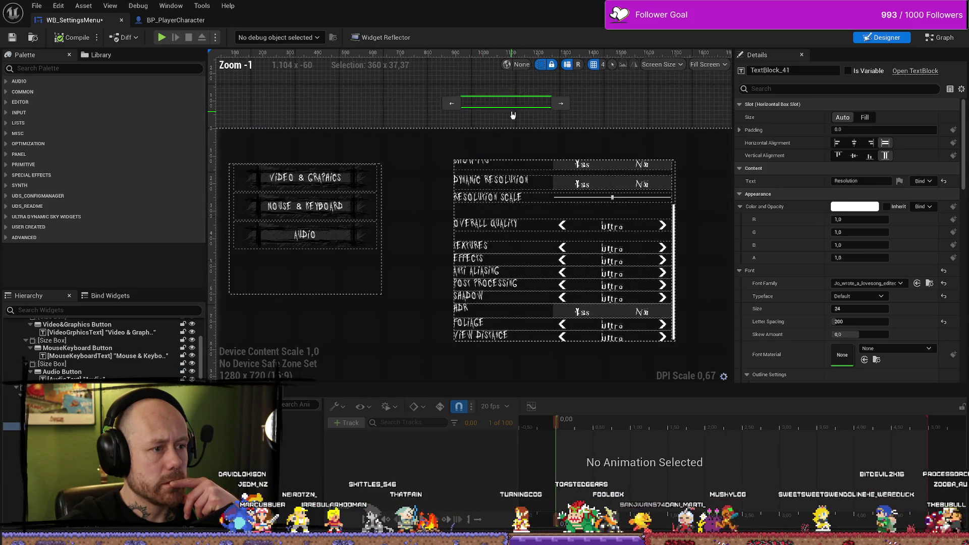
scroll(513, 115, "down", 2)
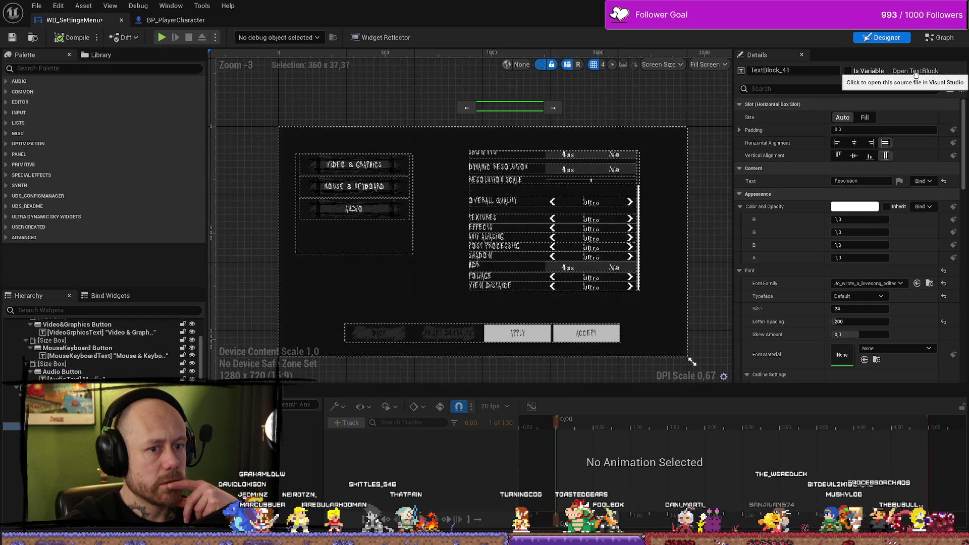
scroll(514, 248, "up", 1)
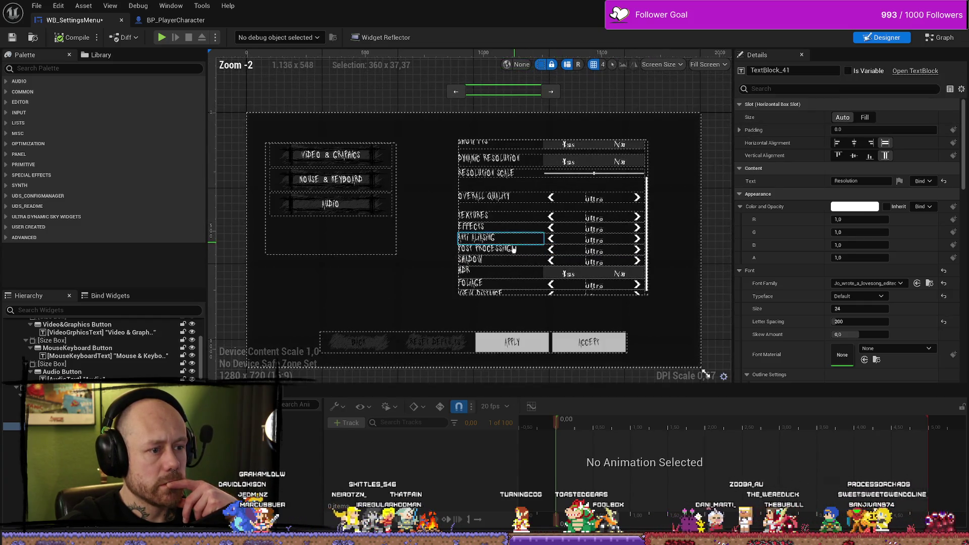
left_click(513, 249)
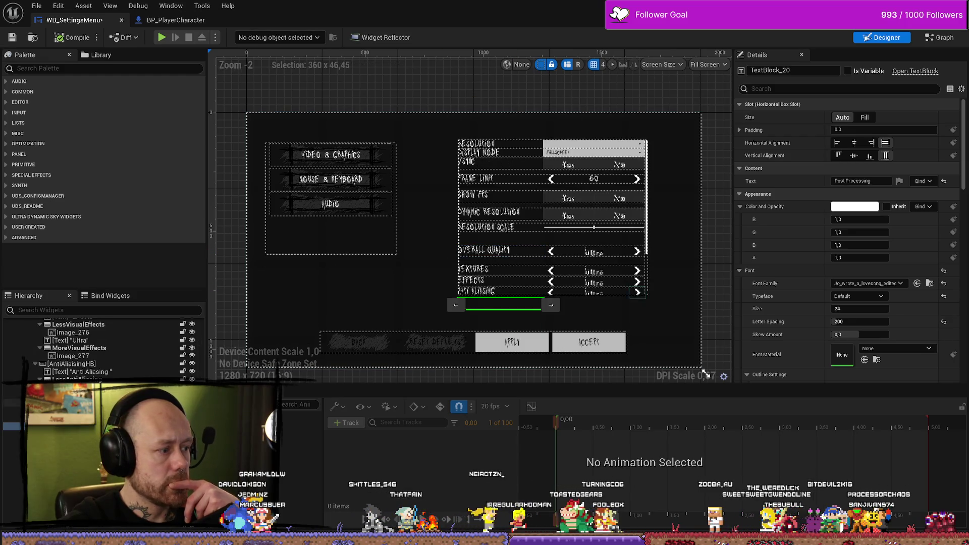
scroll(101, 348, "up", 10)
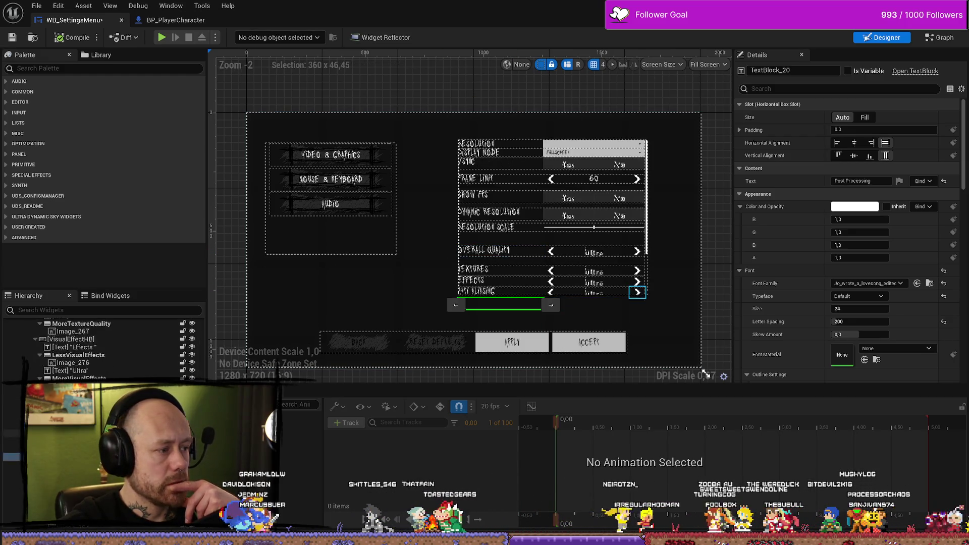
scroll(101, 348, "up", 5)
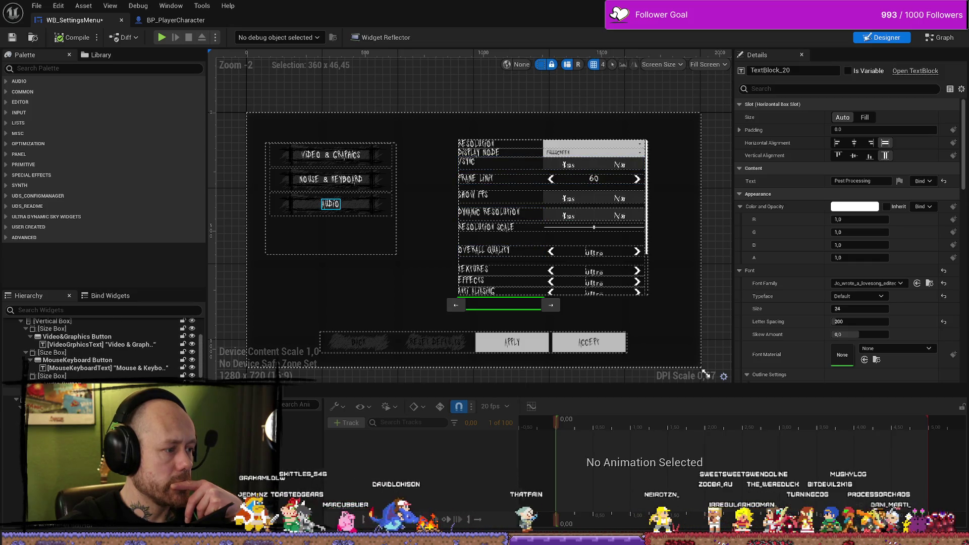
left_click(499, 235)
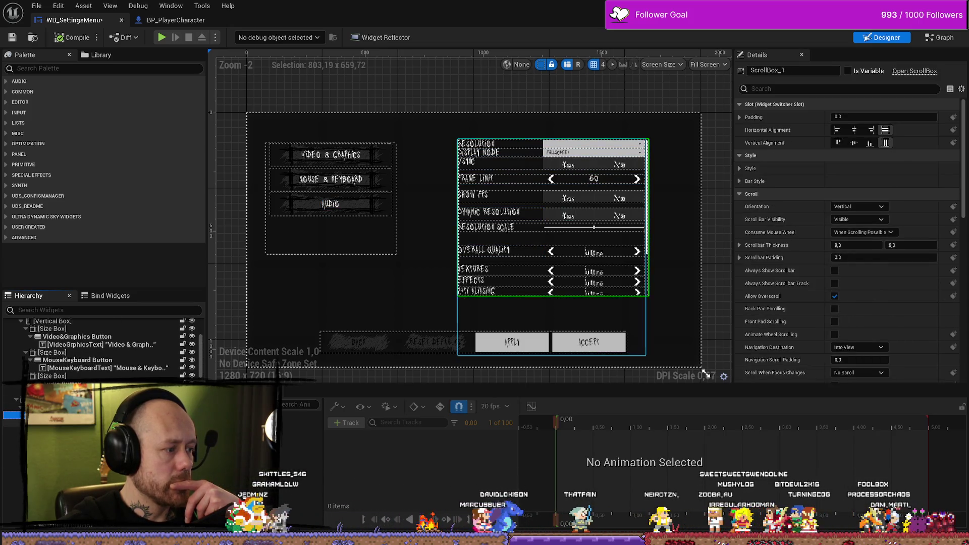
left_click(500, 235)
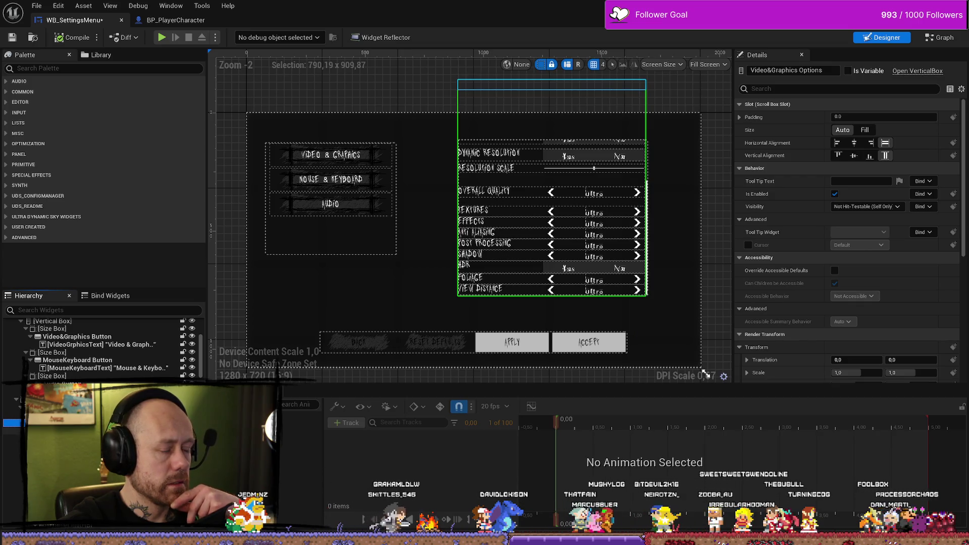
left_click(500, 142)
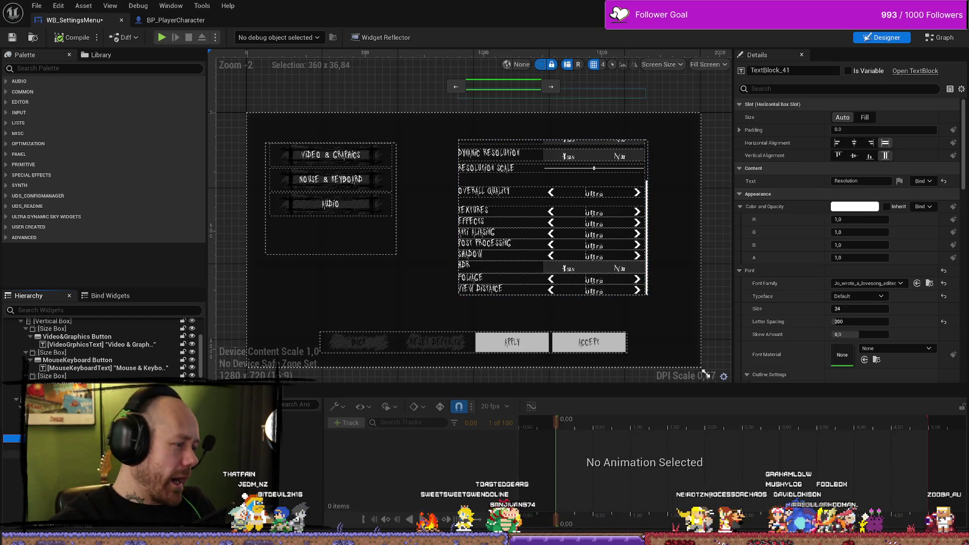
key("alt+Tab")
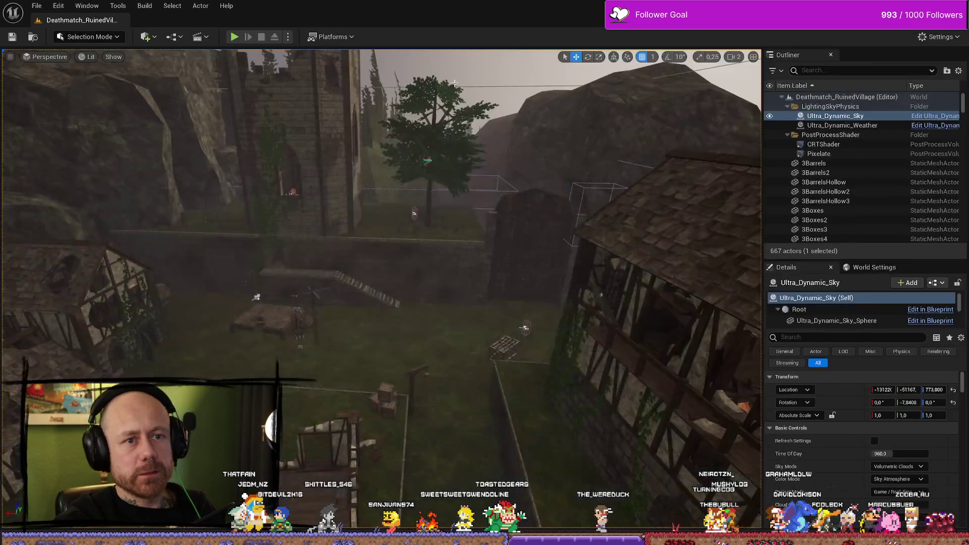
- Start play-in-editor and open the in-game Settings screen from the pause menu
left_click(236, 39)
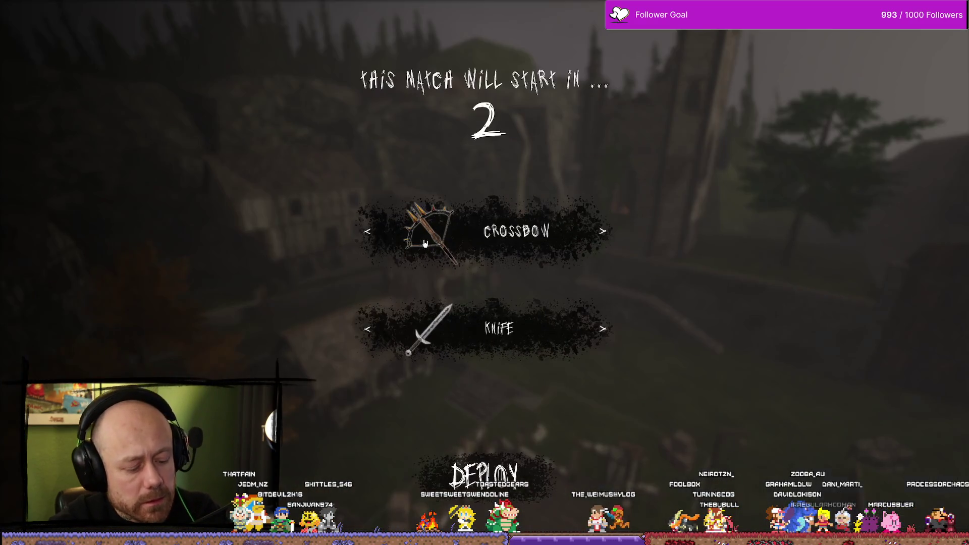
key("Escape")
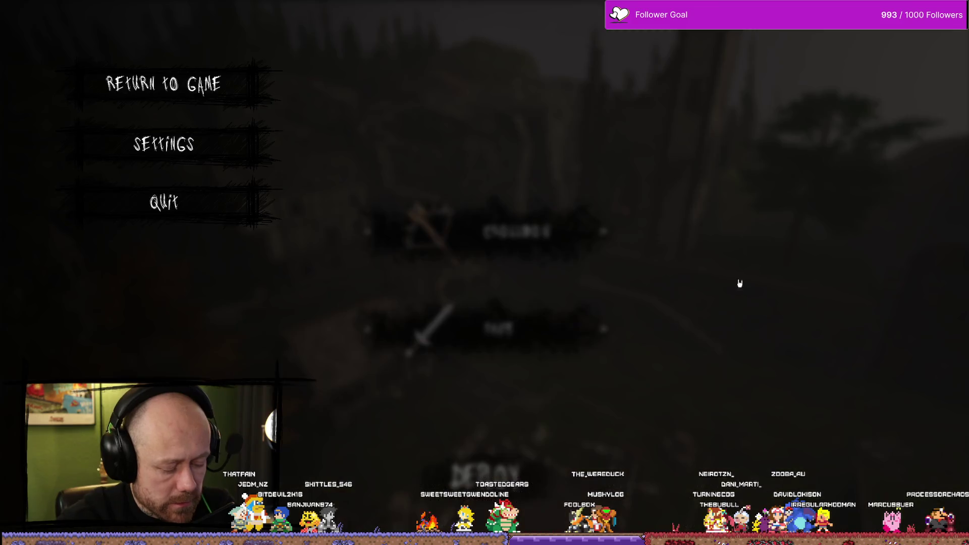
left_click(167, 143)
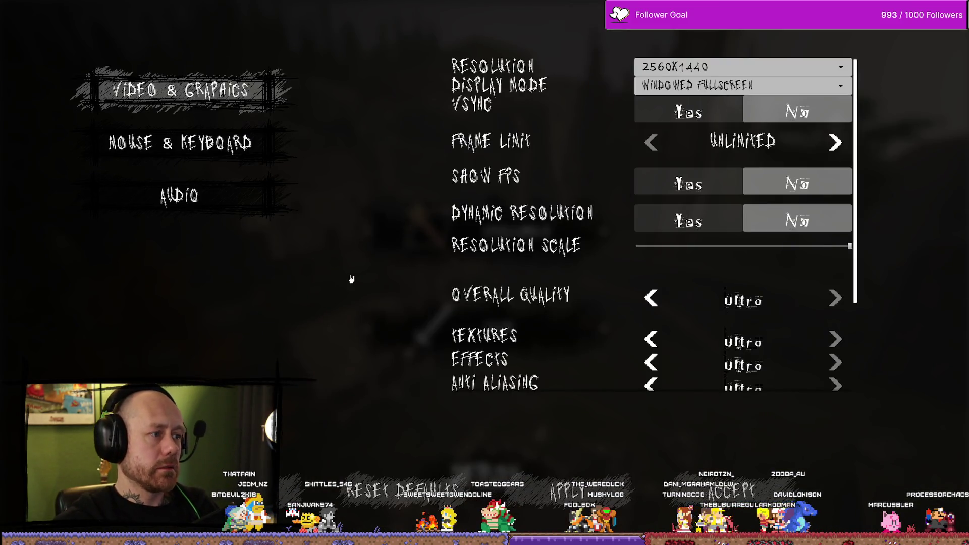
scroll(534, 258, "down", 2)
scroll(551, 254, "up", 2)
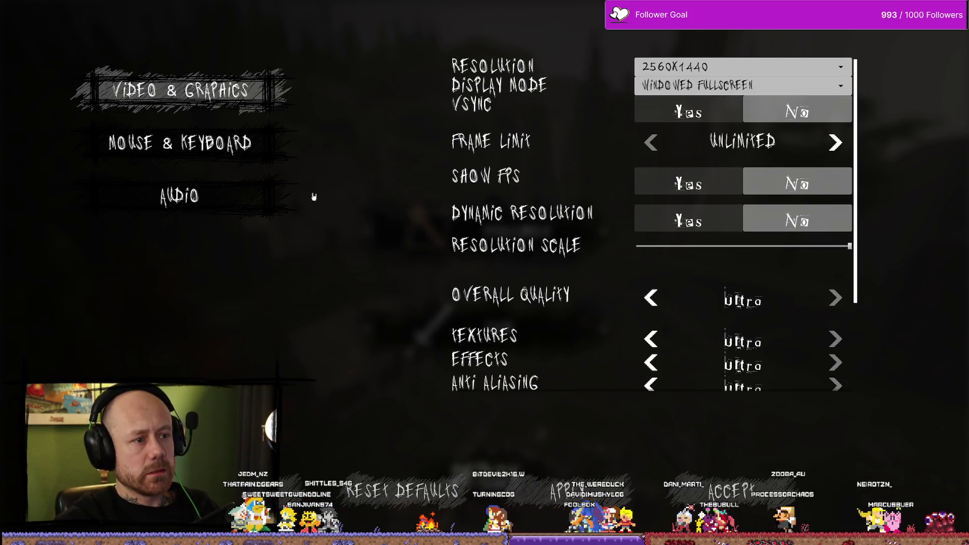
- Switch between the Video & Graphics, Mouse & Keyboard and Audio settings pages
left_click(262, 145)
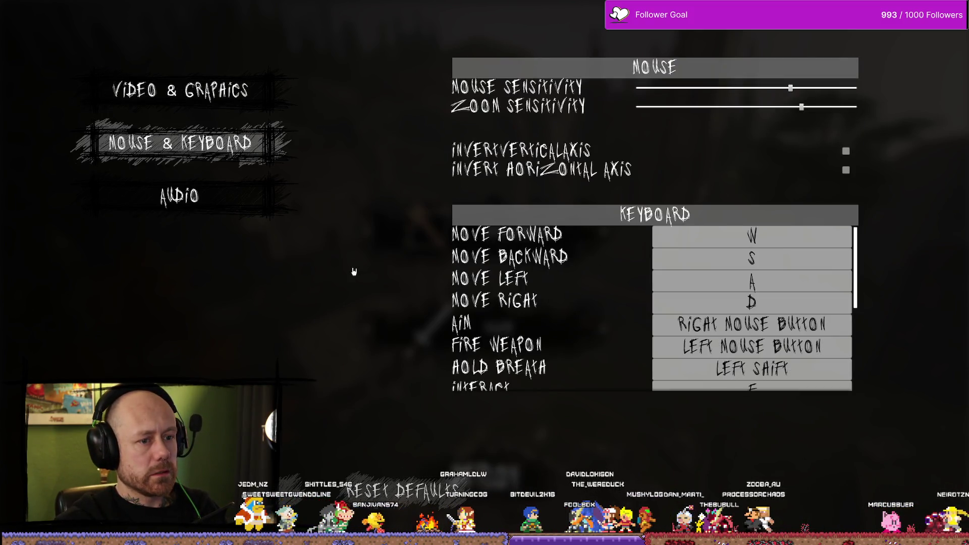
left_click(252, 198)
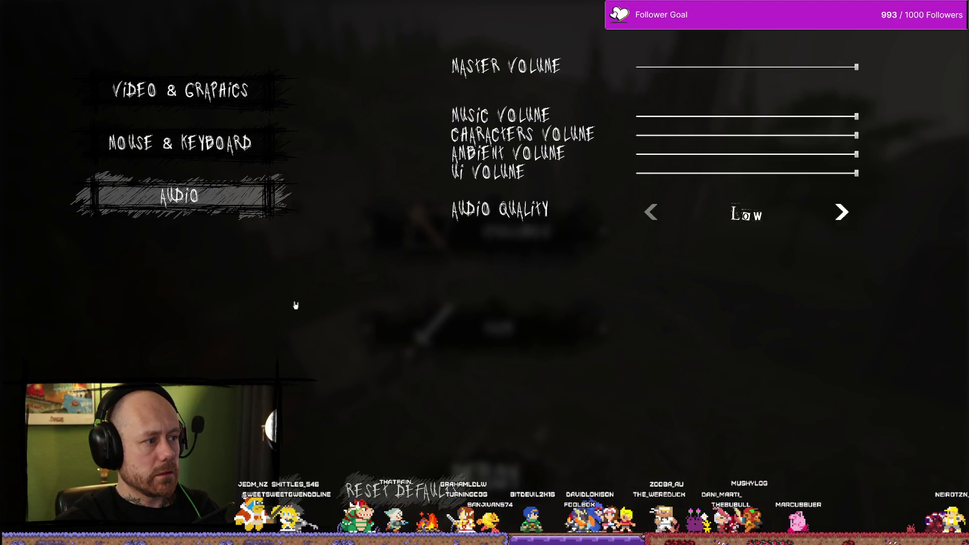
key("q")
key("q")
key("q")
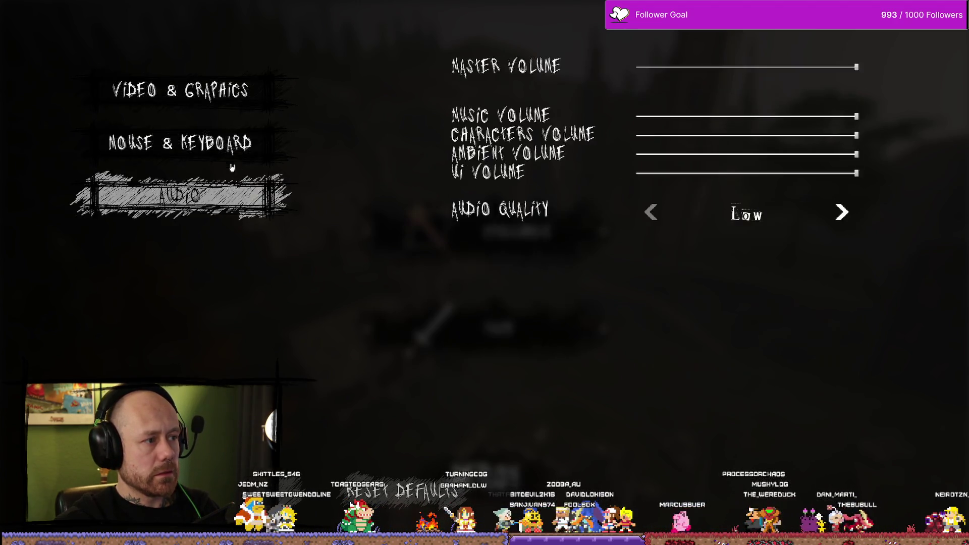
left_click(249, 189)
left_click(252, 99)
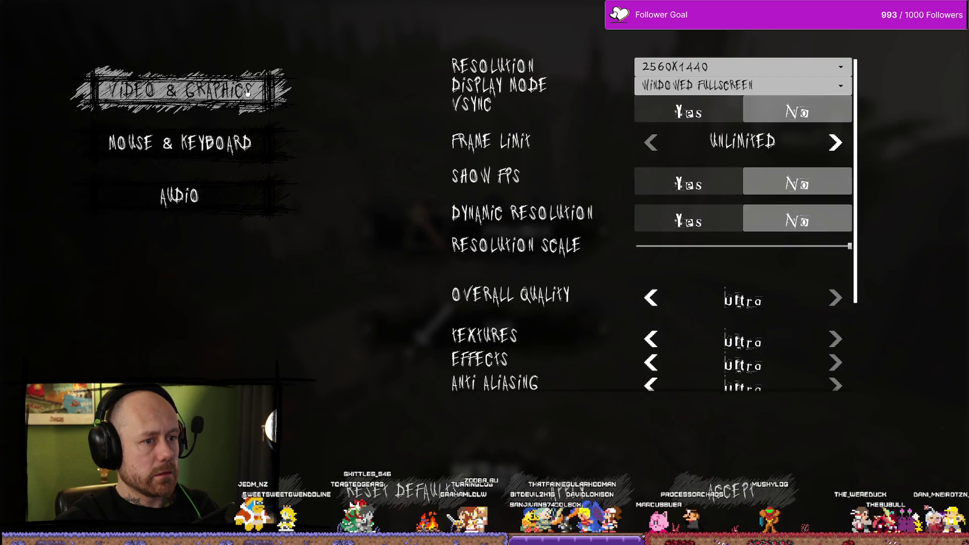
scroll(600, 115, "down", 3)
scroll(596, 116, "up", 3)
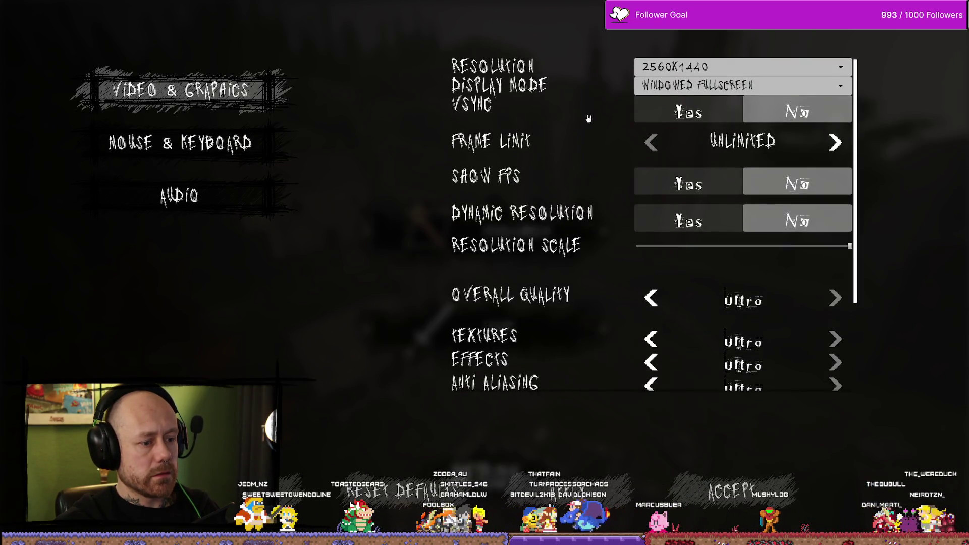
left_click(273, 144)
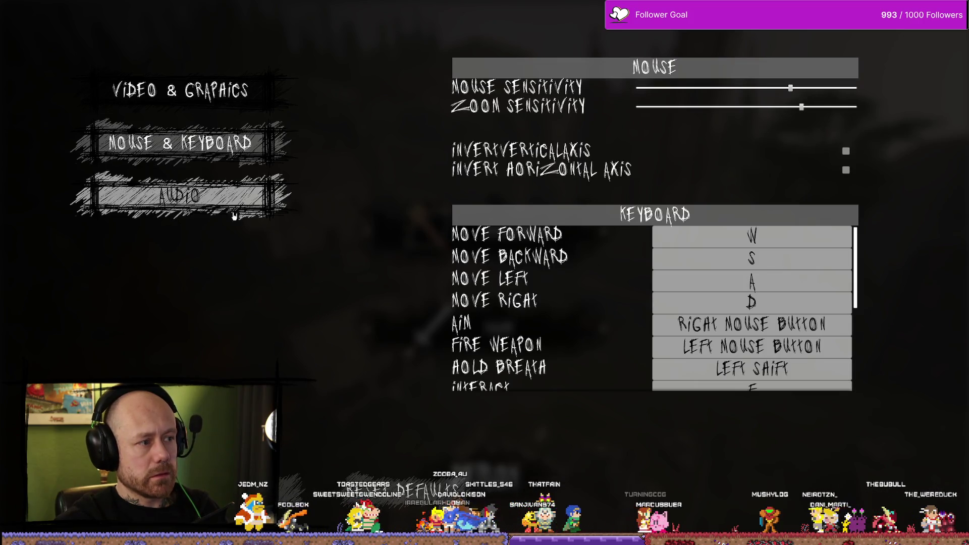
left_click(202, 202)
left_click(180, 144)
left_click(180, 90)
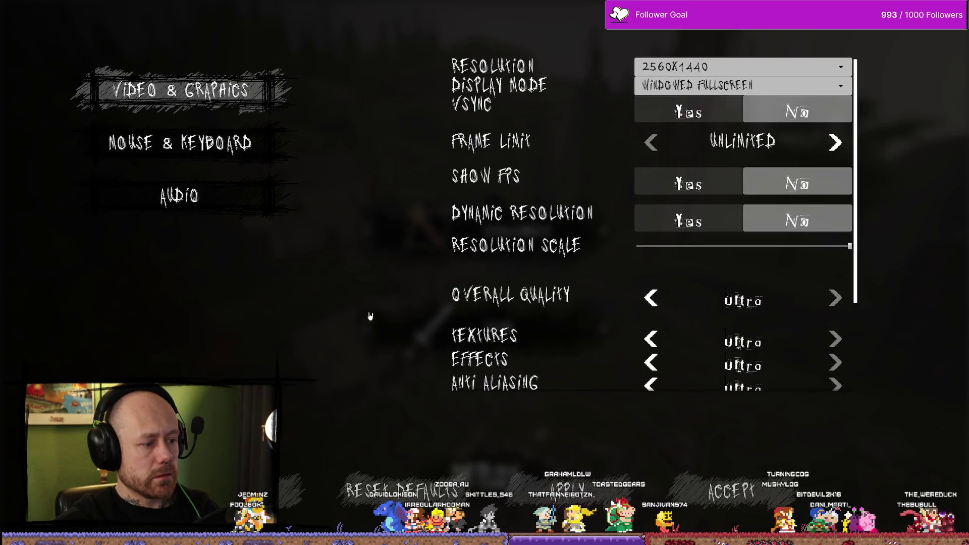
- Try keyboard page cycling, return to Video & Graphics, and exit the play session
key("Up")
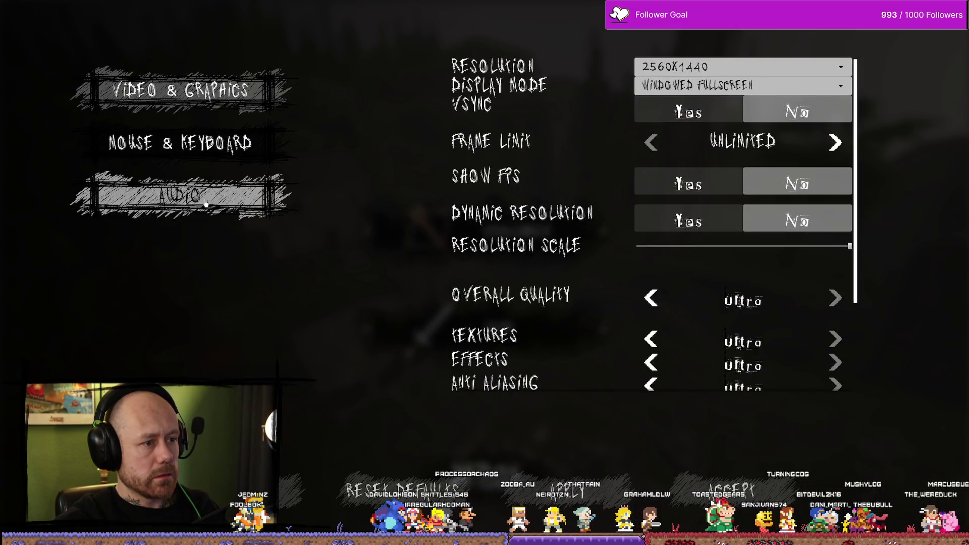
key("Up")
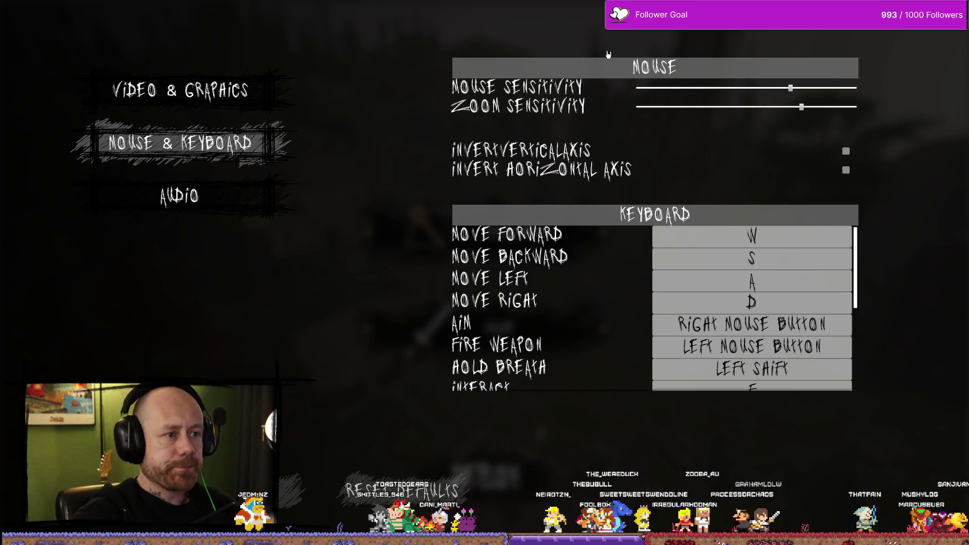
left_click(208, 99)
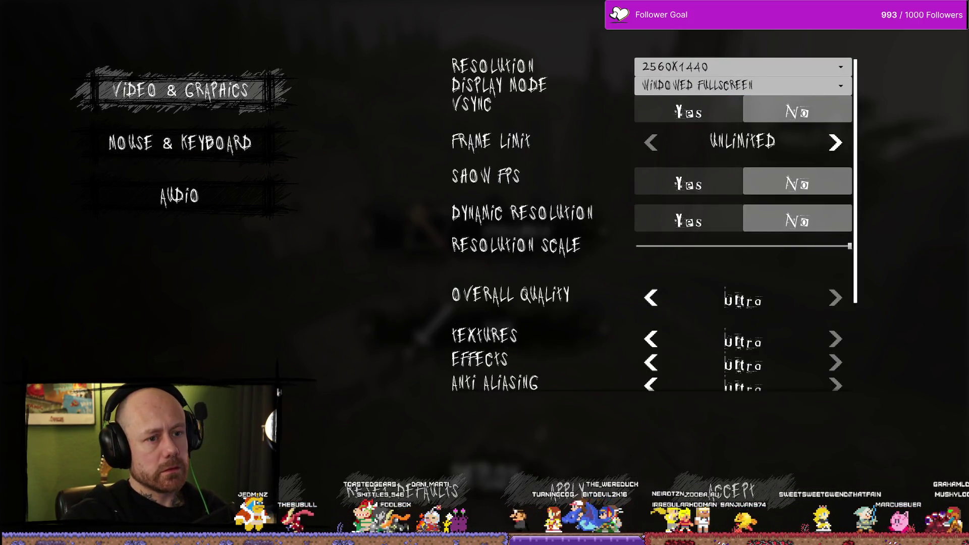
key("Escape")
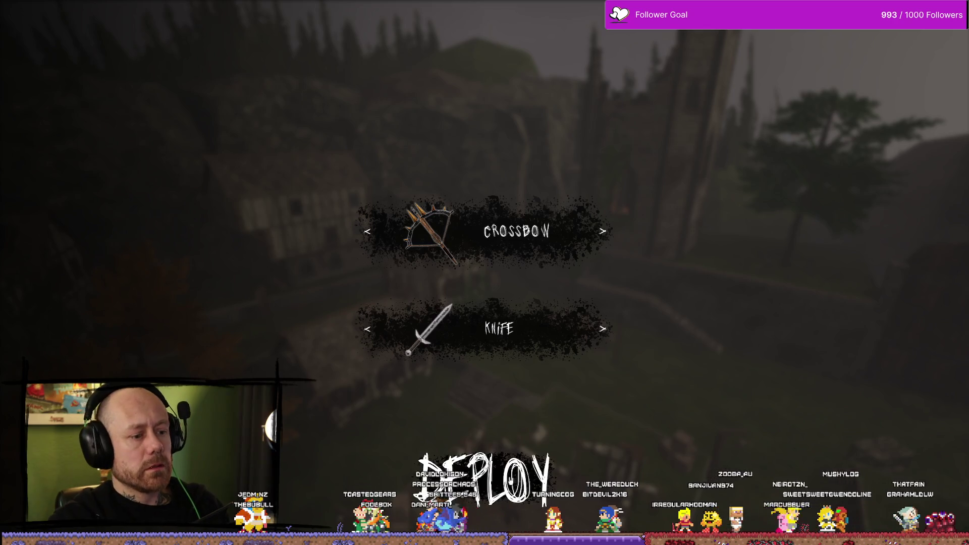
key("Escape")
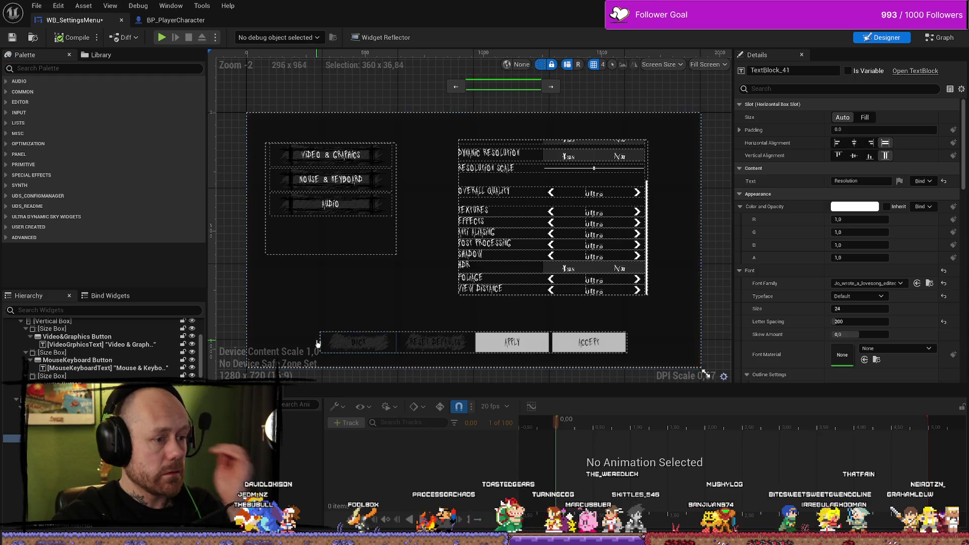
- Widen the options panel's size box by dragging its left edge outward
left_click(505, 313)
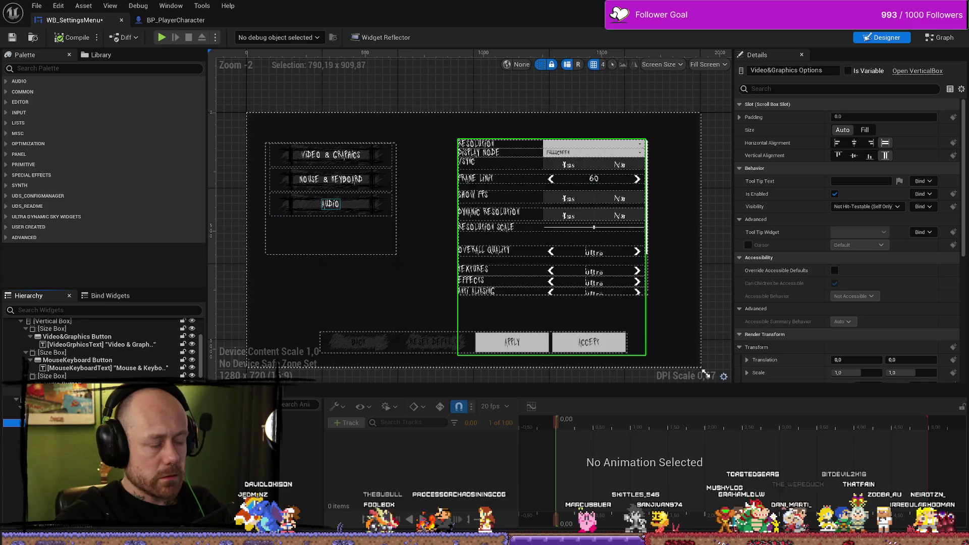
left_click(459, 231)
left_click_drag(452, 216, 432, 215)
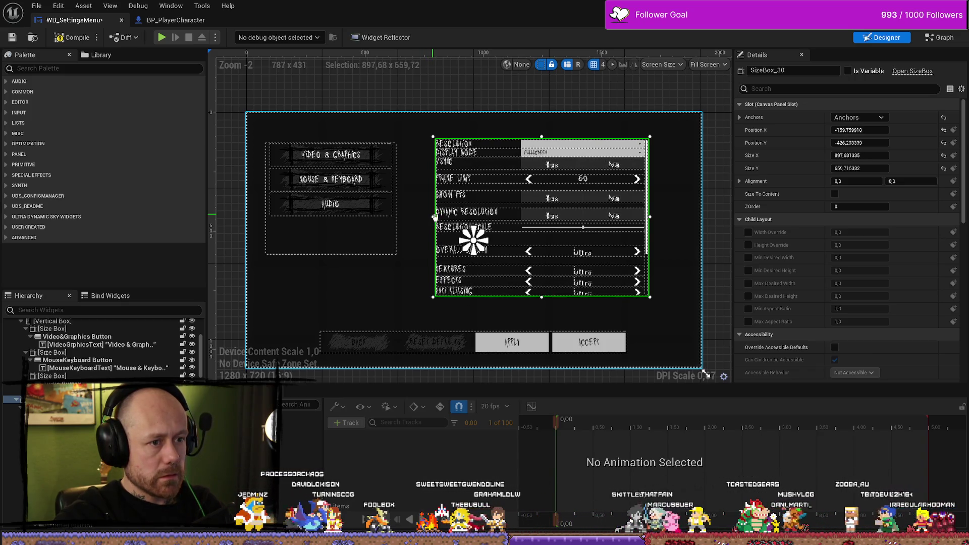
- Select the Resolution and Display Mode labels on the canvas
left_click(467, 144)
scroll(468, 146, "down", 2)
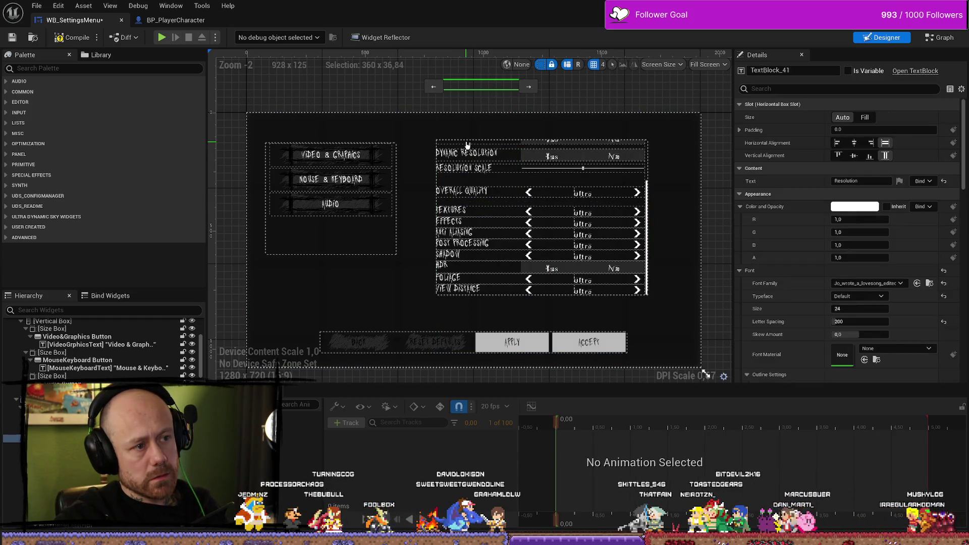
scroll(540, 217, "up", 3)
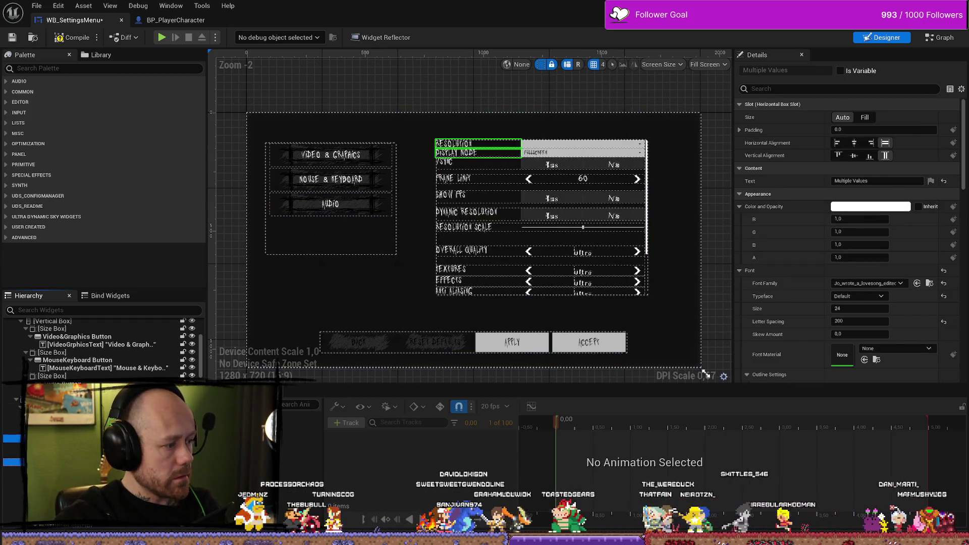
left_click(477, 153, "ctrl")
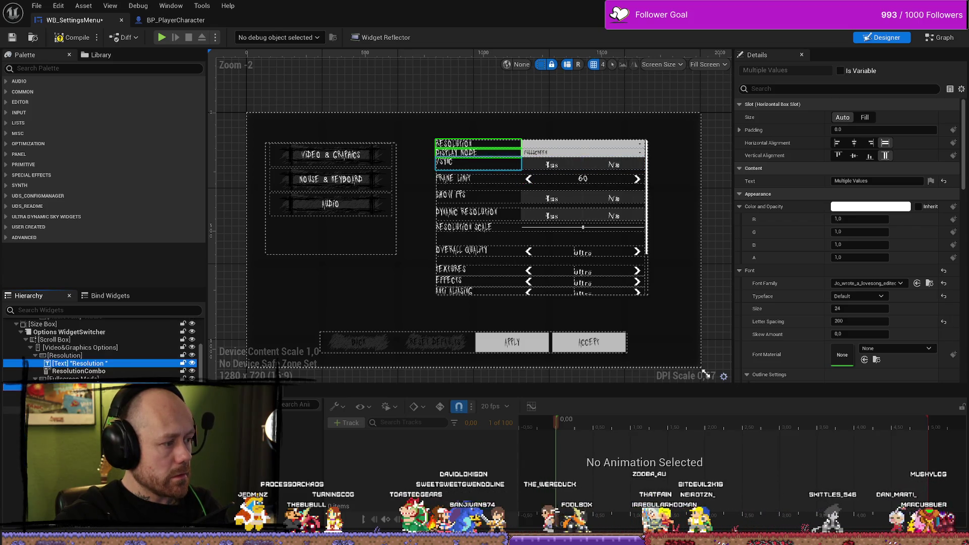
scroll(540, 217, "down", 3)
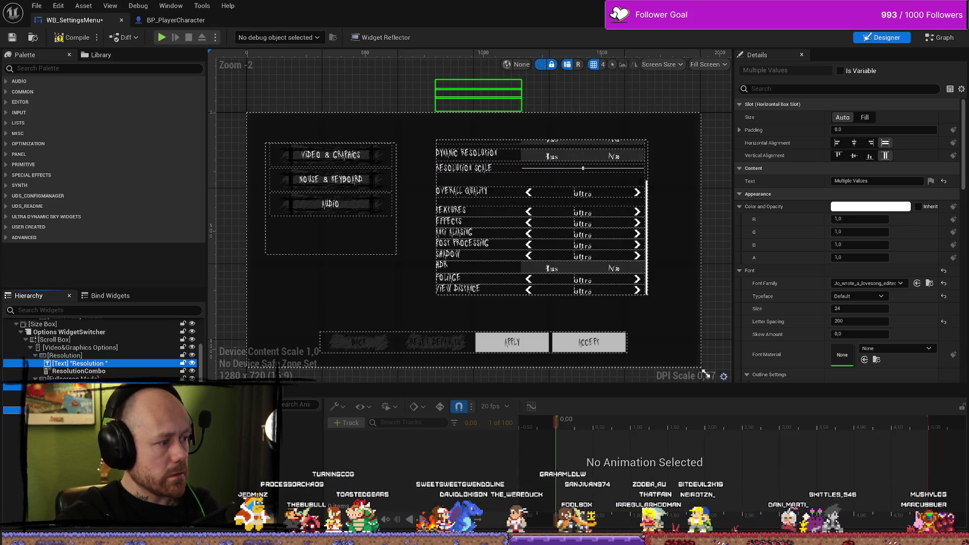
scroll(101, 349, "down", 2)
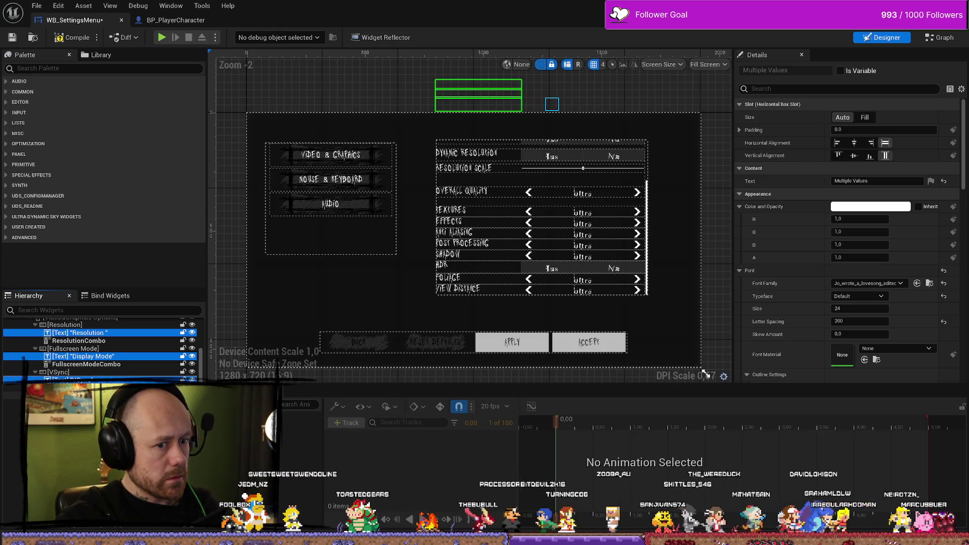
- Multi-select the Resolution, Display Mode and VSync labels in the Hierarchy
left_click(13, 395, "ctrl")
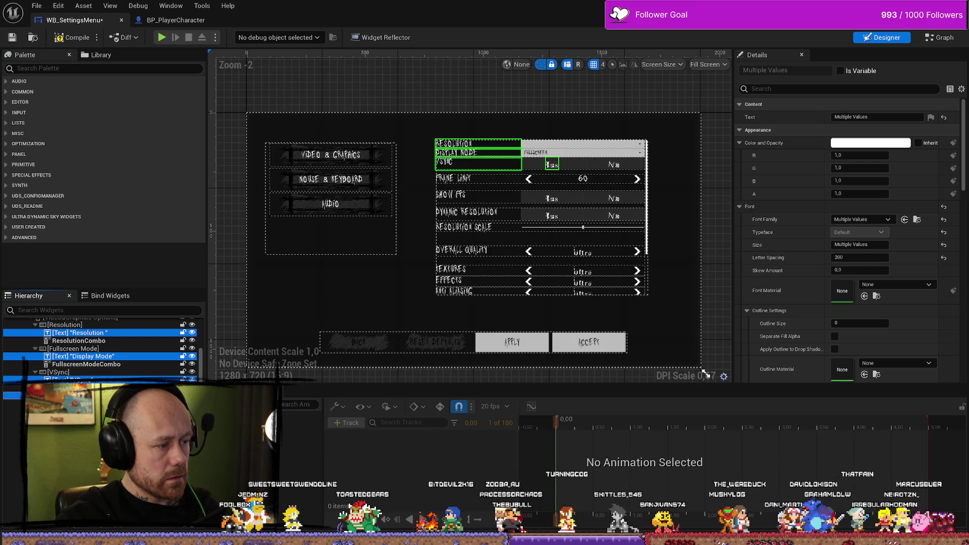
left_click(13, 395)
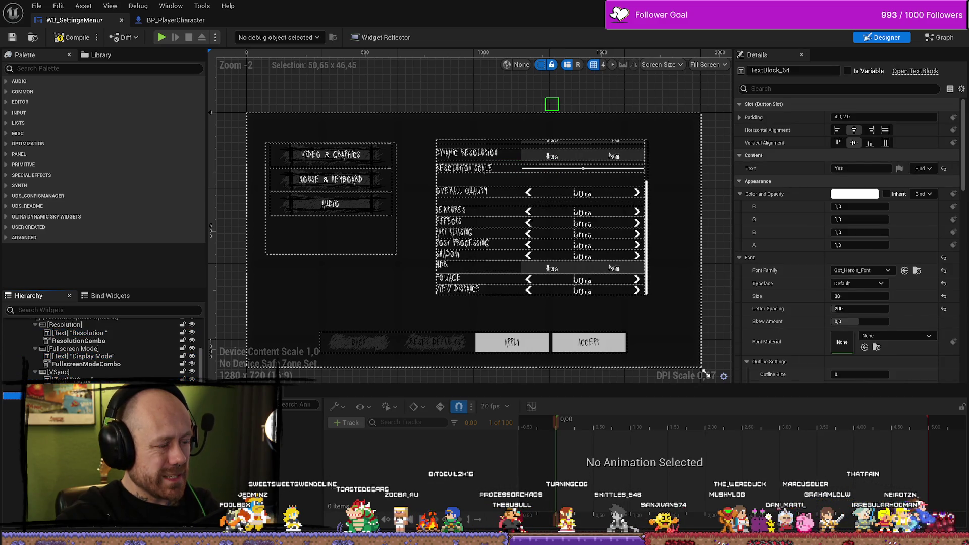
left_click(71, 380)
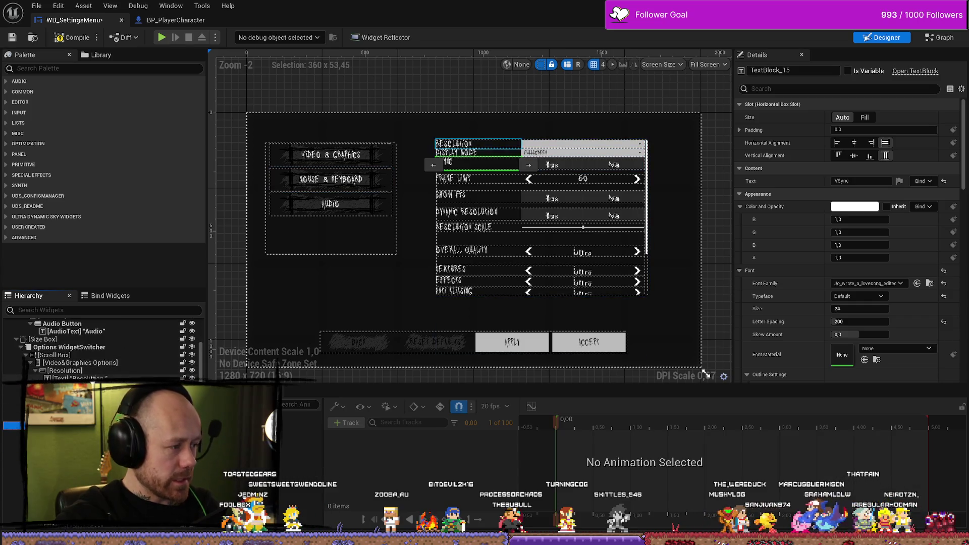
left_click(70, 378)
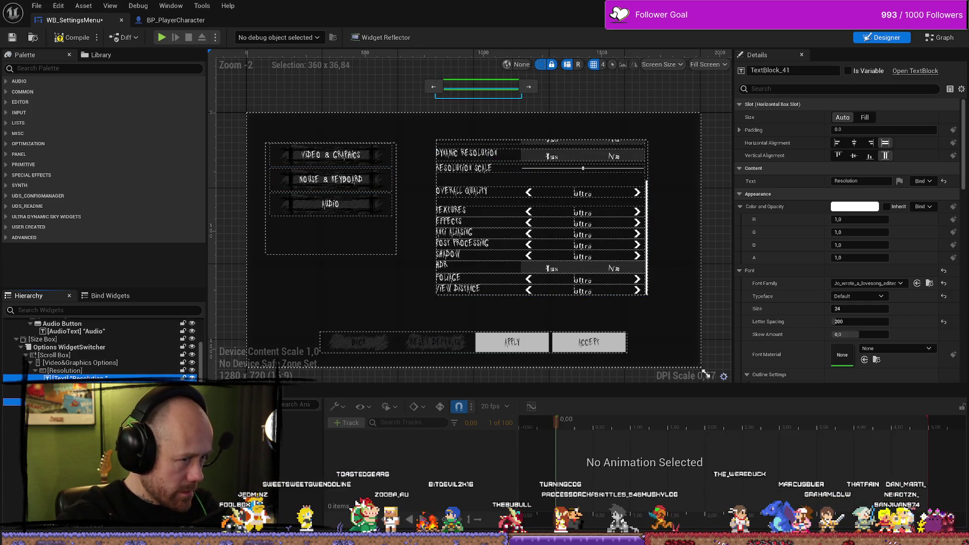
left_click(76, 394, "ctrl")
left_click(76, 425, "ctrl")
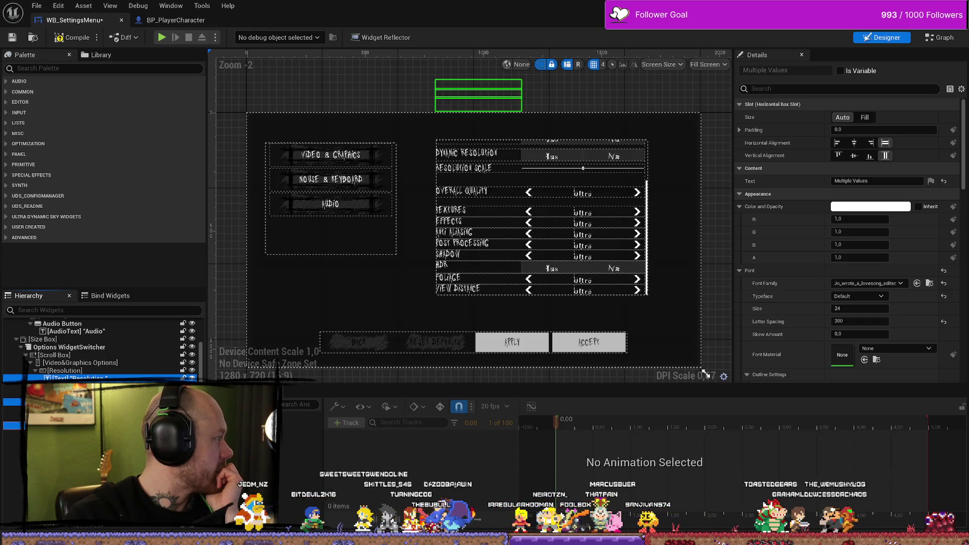
key("alt+Tab")
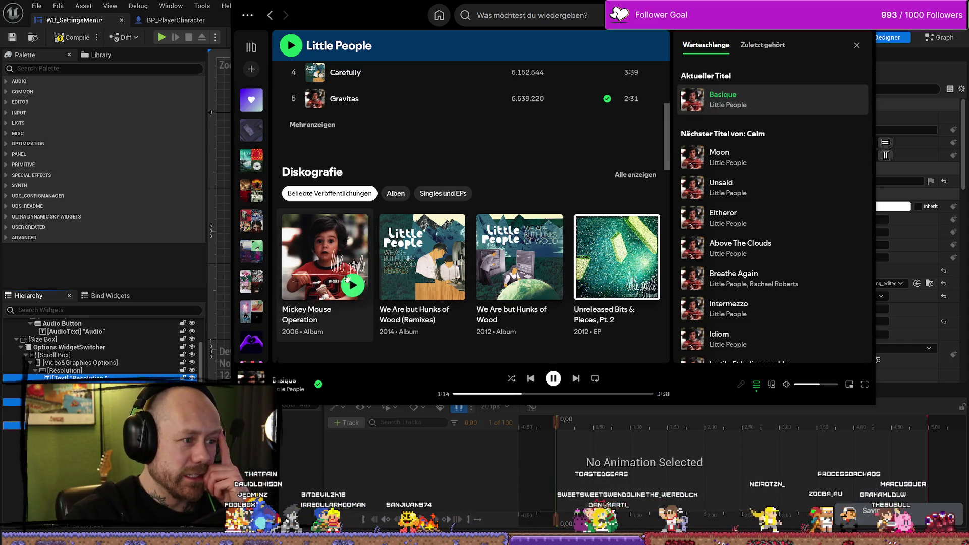
- Leave Spotify and bring the Unreal widget designer back to the front
key("alt+Tab")
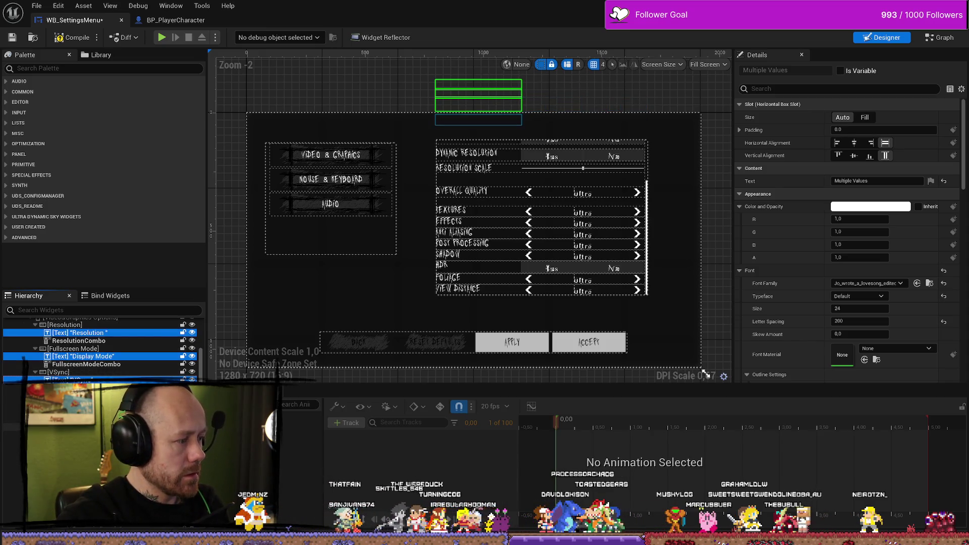
- Add the Frame Limit and Dynamic Resolution labels to the label multi-selection
left_click(477, 119, "ctrl")
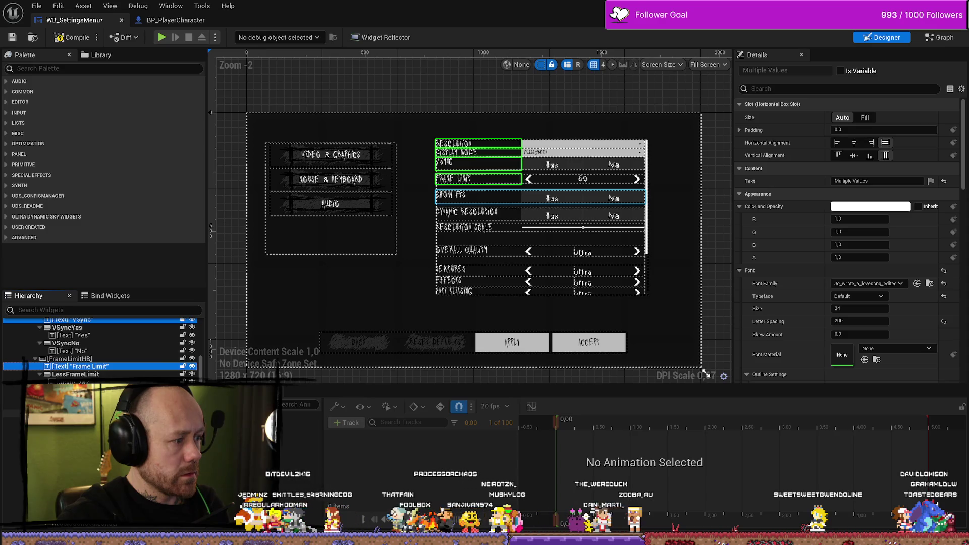
scroll(478, 197, "down", 3)
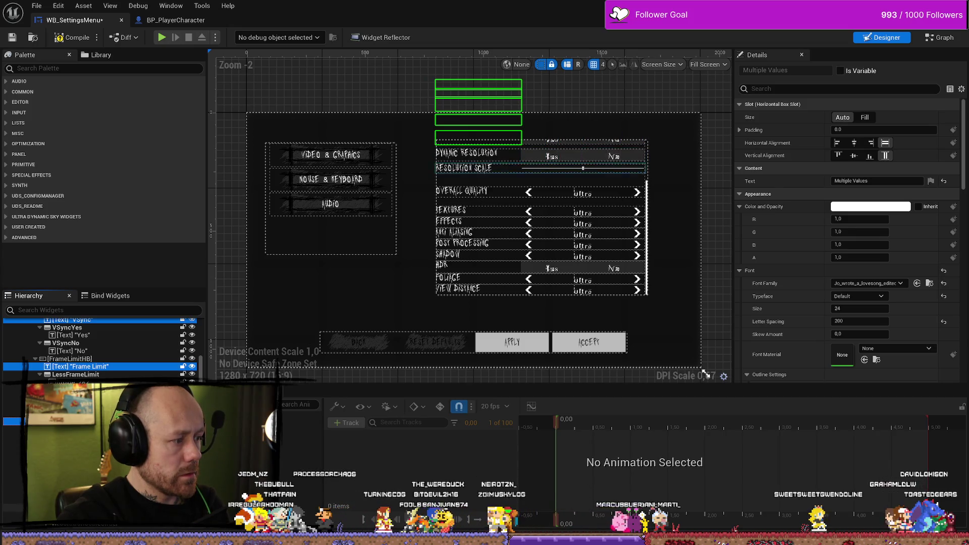
scroll(465, 152, "up", 3)
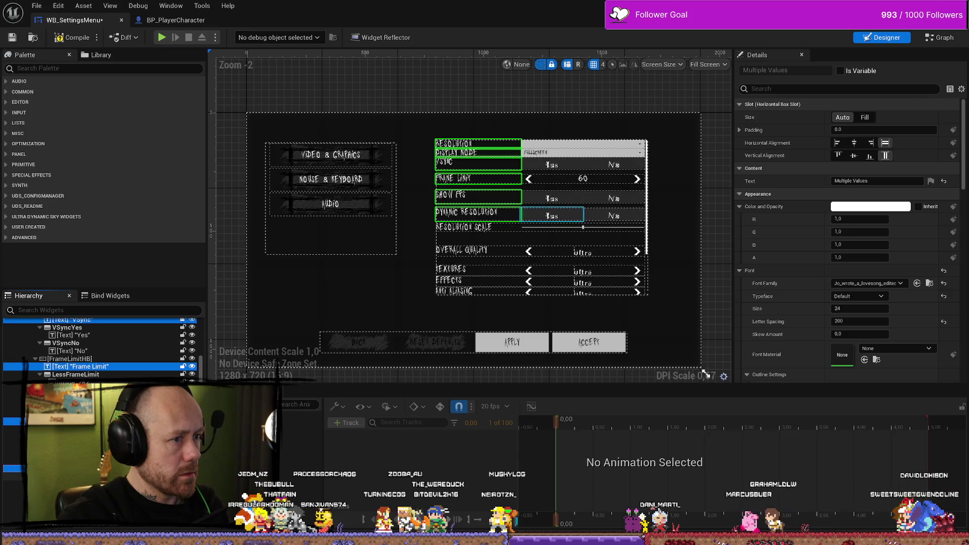
left_click(466, 212, "ctrl")
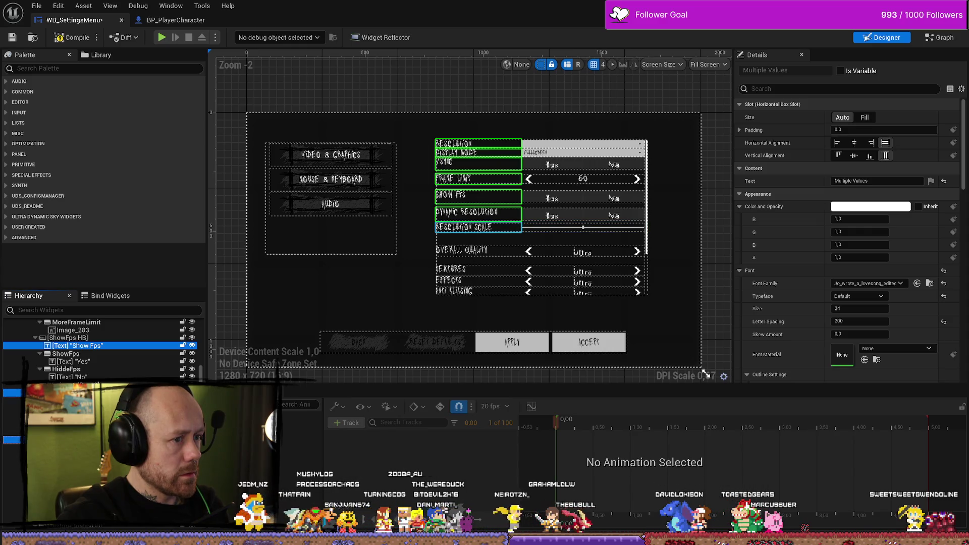
scroll(540, 227, "down", 2)
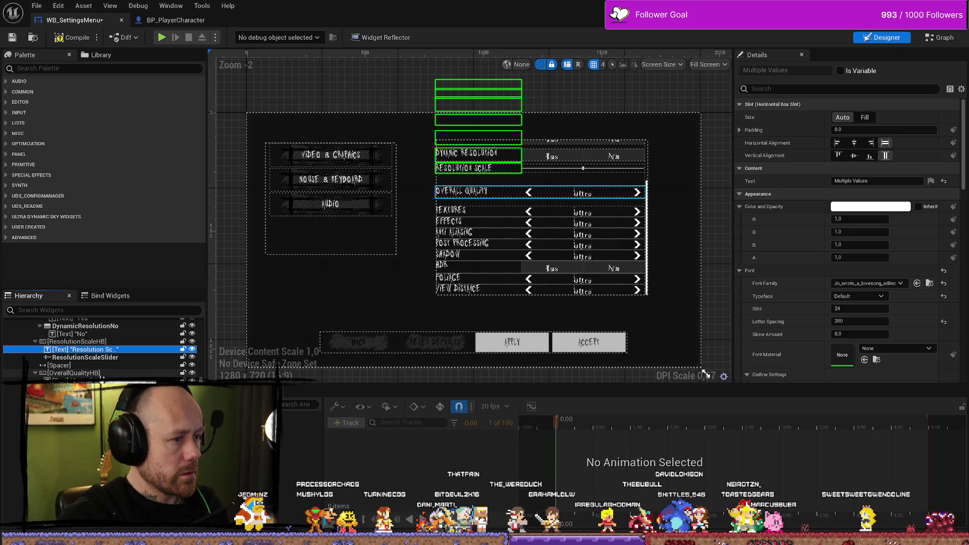
scroll(540, 217, "up", 2)
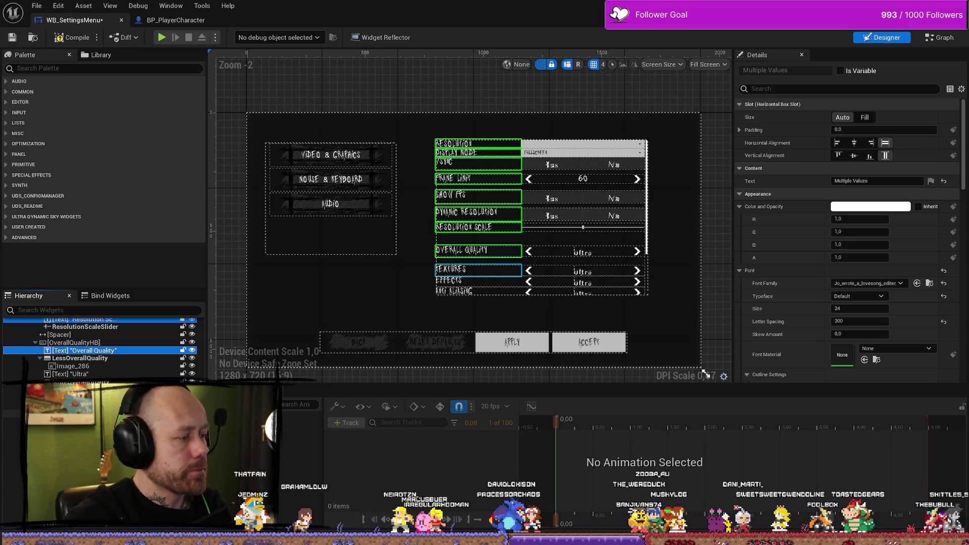
scroll(540, 217, "down", 2)
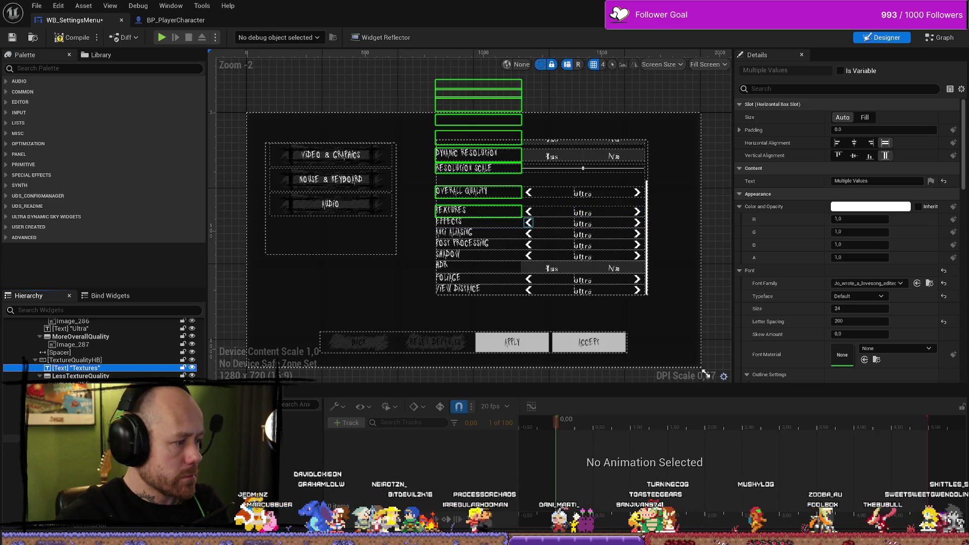
scroll(101, 348, "down", 5)
scroll(101, 348, "down", 5)
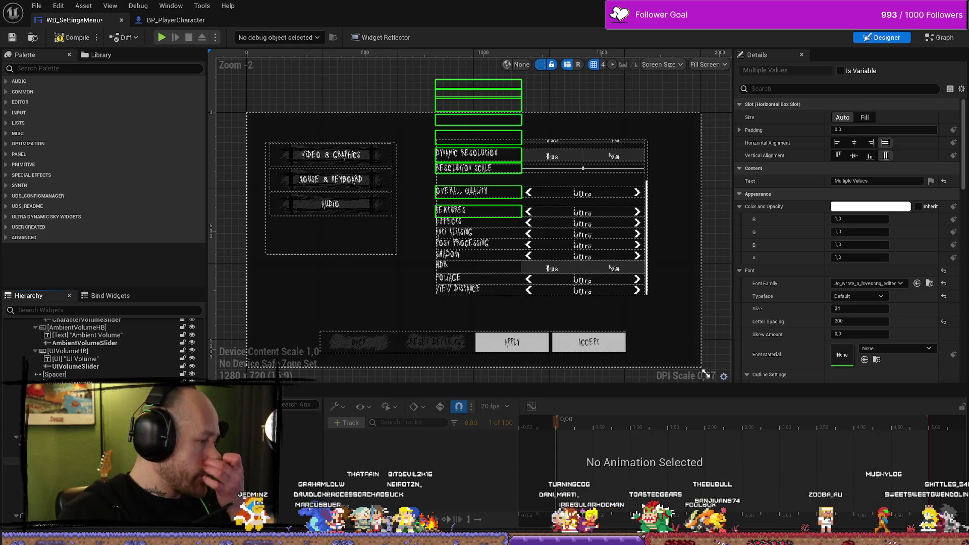
scroll(101, 348, "up", 15)
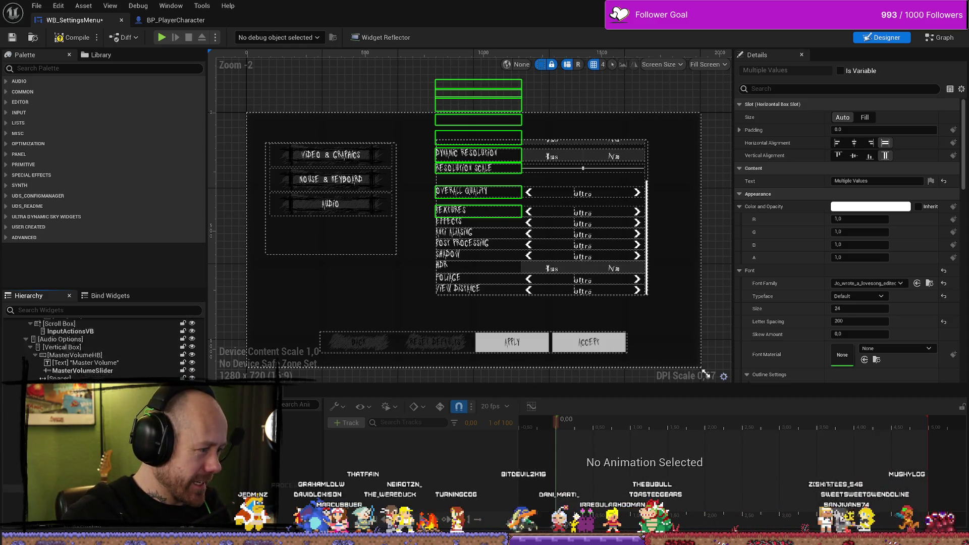
scroll(101, 348, "down", 2)
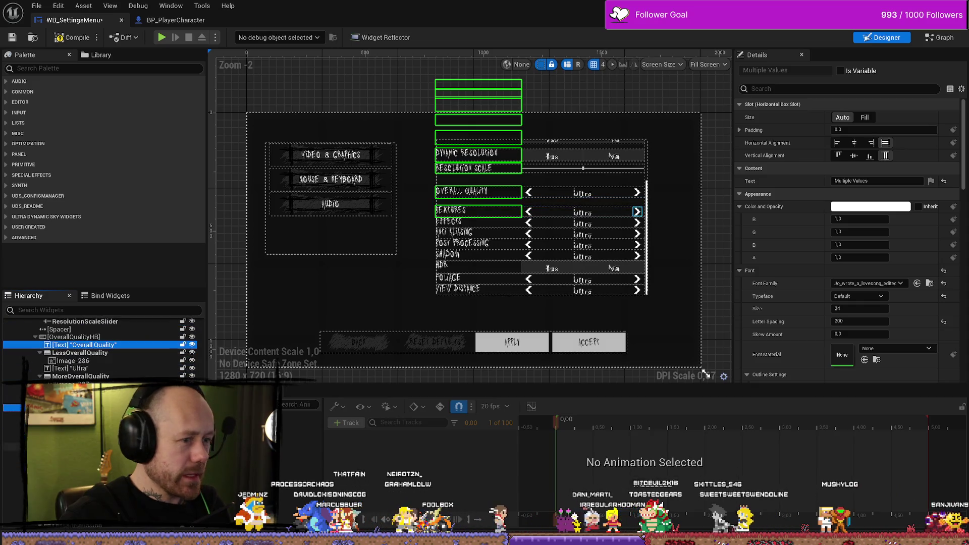
scroll(476, 226, "up", 2)
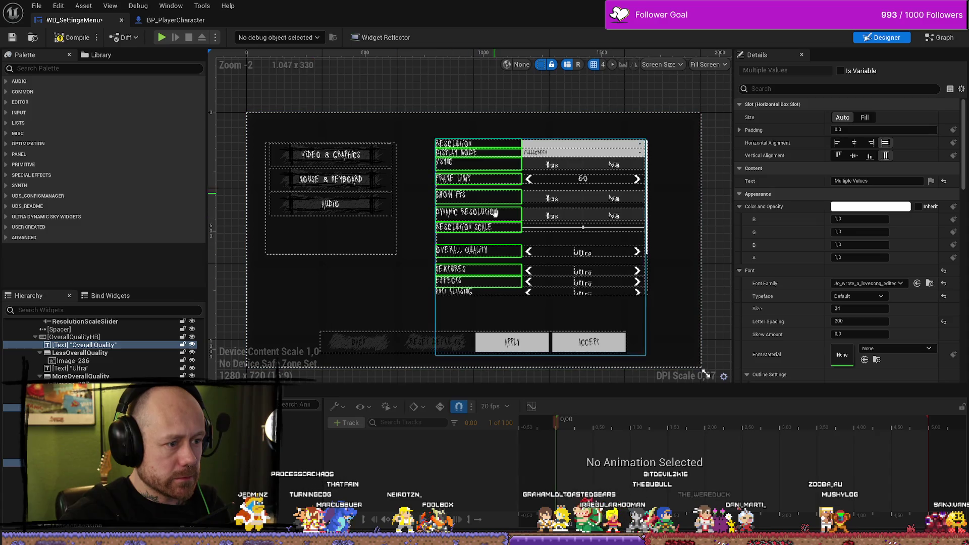
scroll(638, 331, "down", 2)
scroll(532, 284, "up", 3)
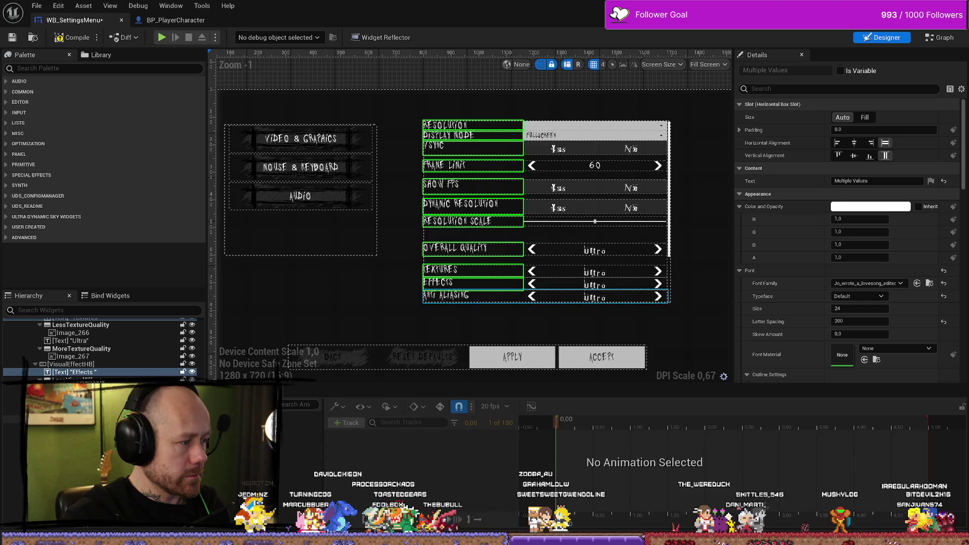
- Add the Anti Aliasing, Post Processing, Shadow, HDR, Foliage and View Distance labels to the selection
left_click(75, 426, "ctrl")
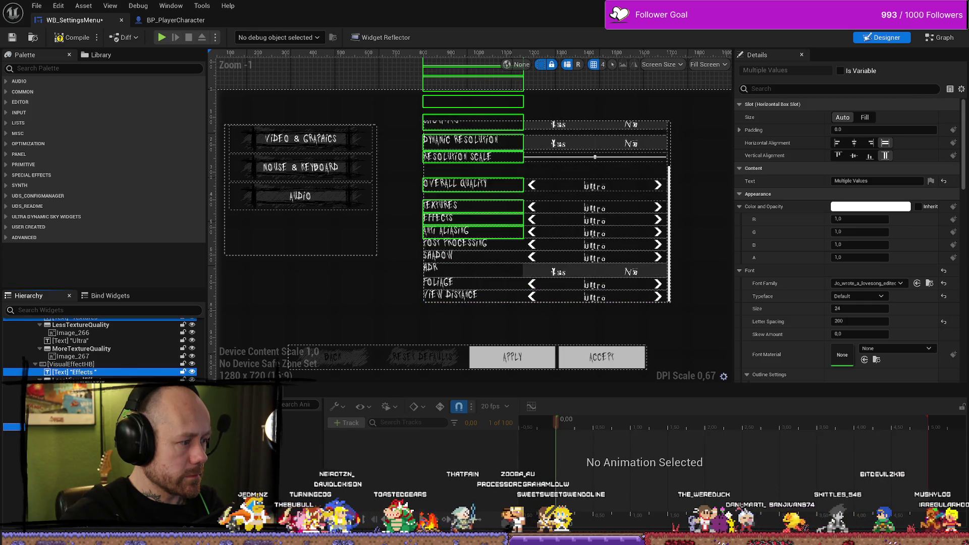
scroll(101, 349, "down", 3)
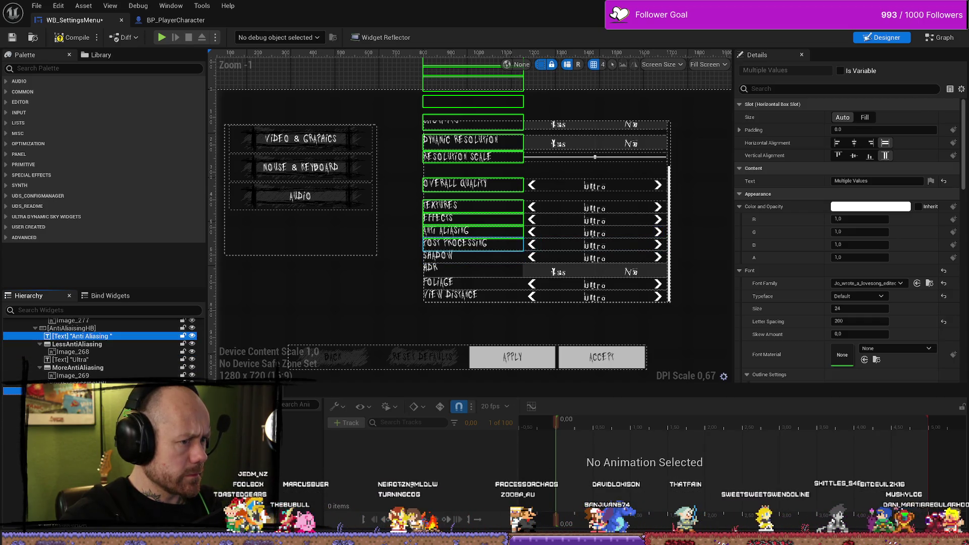
left_click(594, 308)
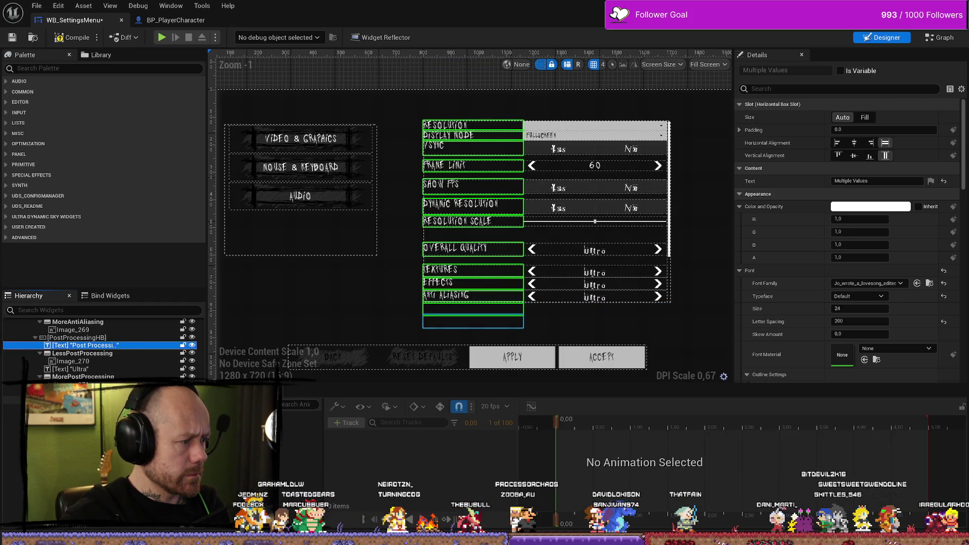
left_click(472, 322)
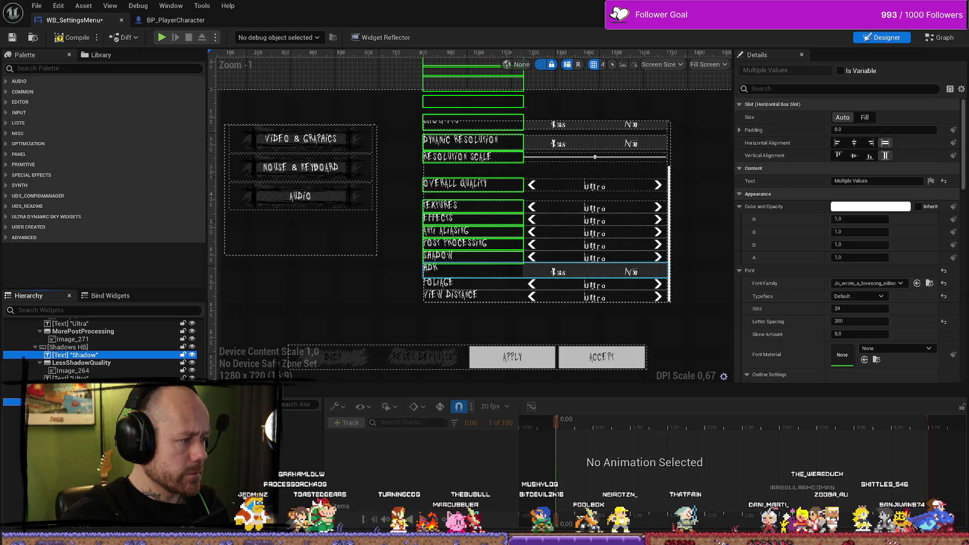
scroll(545, 273, "up", 3)
scroll(474, 270, "down", 3)
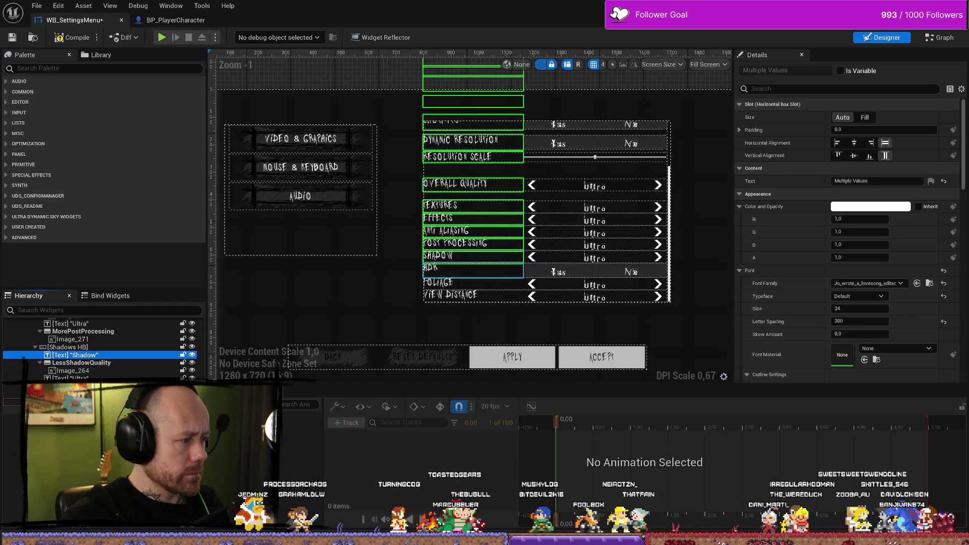
left_click(454, 270)
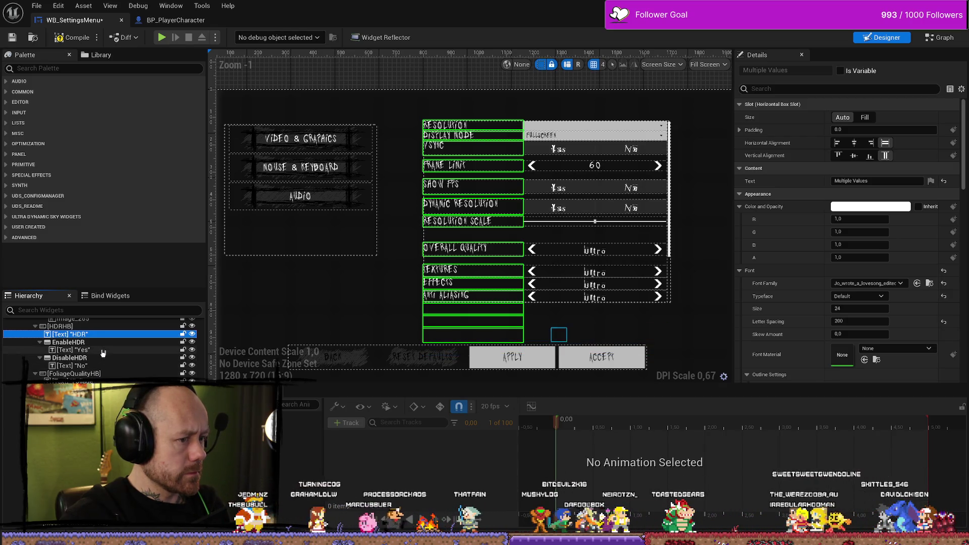
scroll(116, 344, "up", 1)
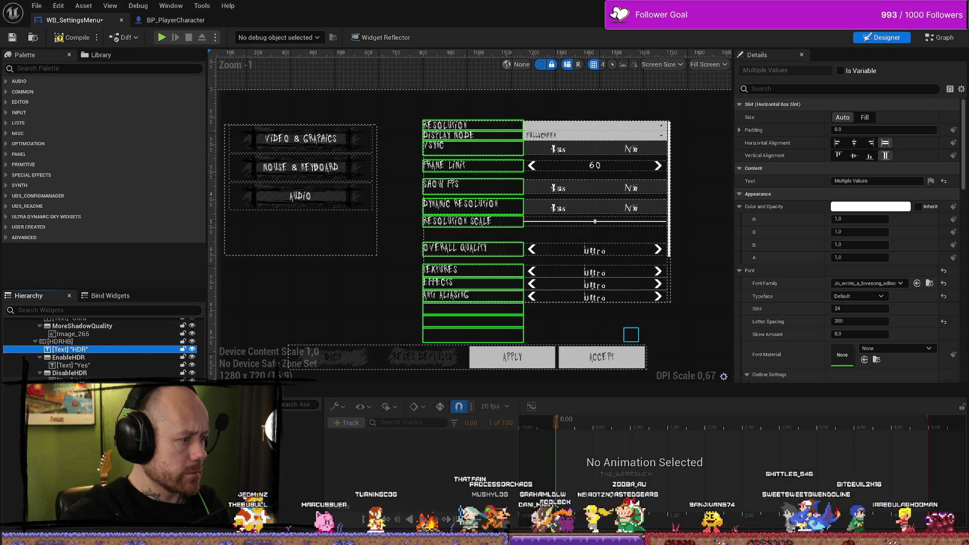
scroll(99, 354, "down", 3)
left_click(96, 351)
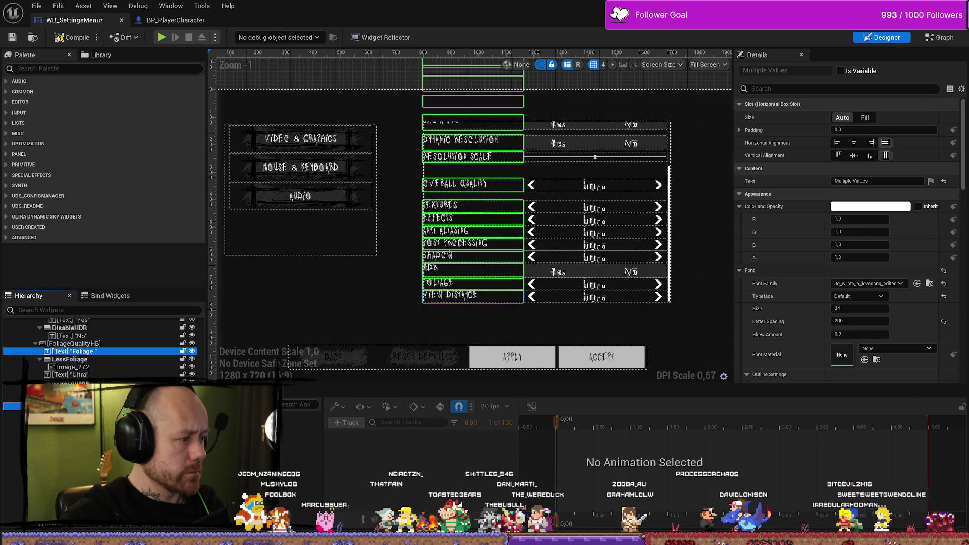
scroll(545, 238, "up", 5)
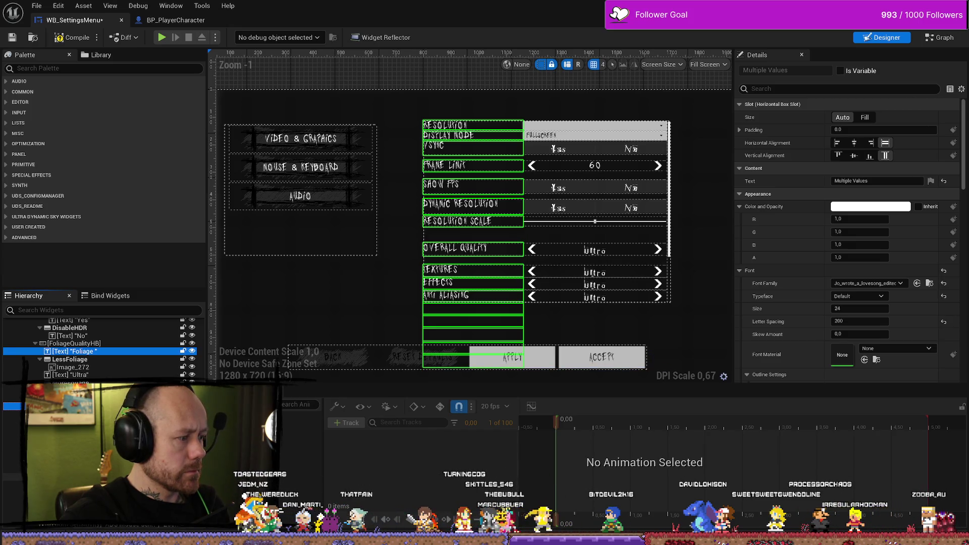
left_click(83, 361)
- Set the selected labels' font size to 20, then compile and save the widget
left_click(870, 310)
type("20")
key("Return")
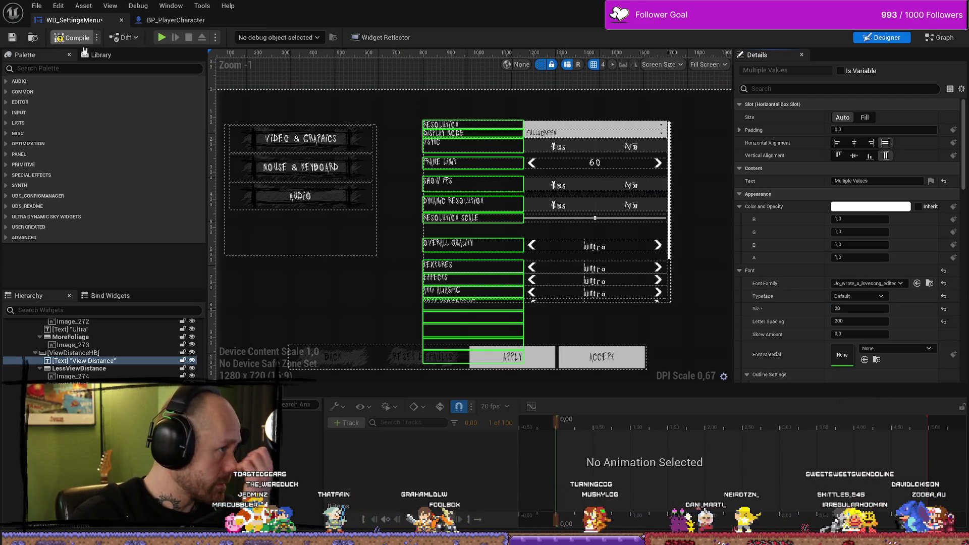
left_click(71, 39)
key("ctrl+s")
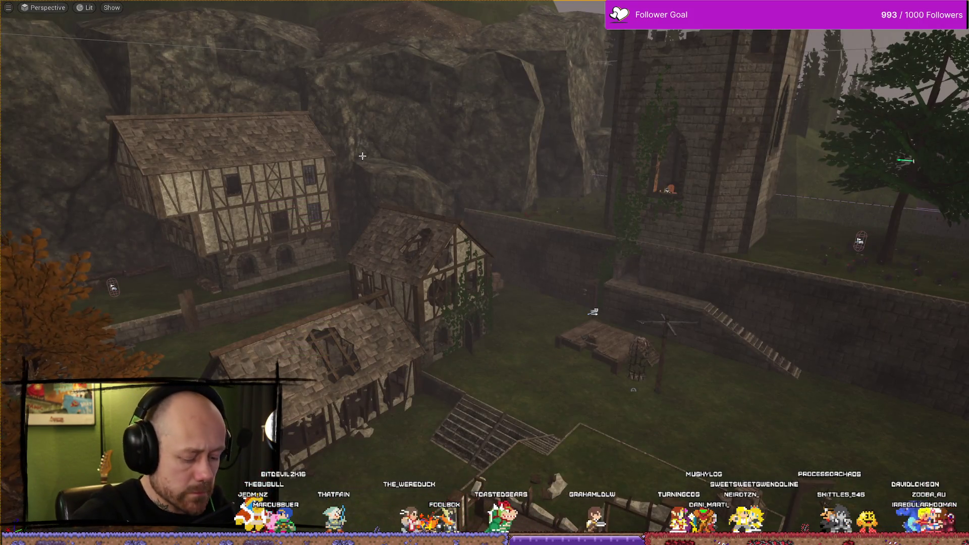
- Open Settings from the pause menu and scroll through the Video & Graphics options
key("Escape")
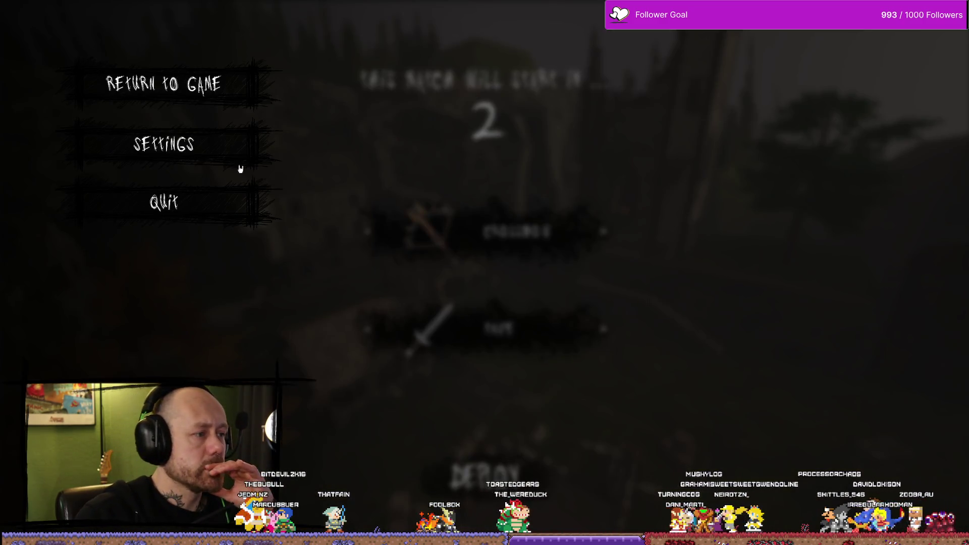
left_click(252, 151)
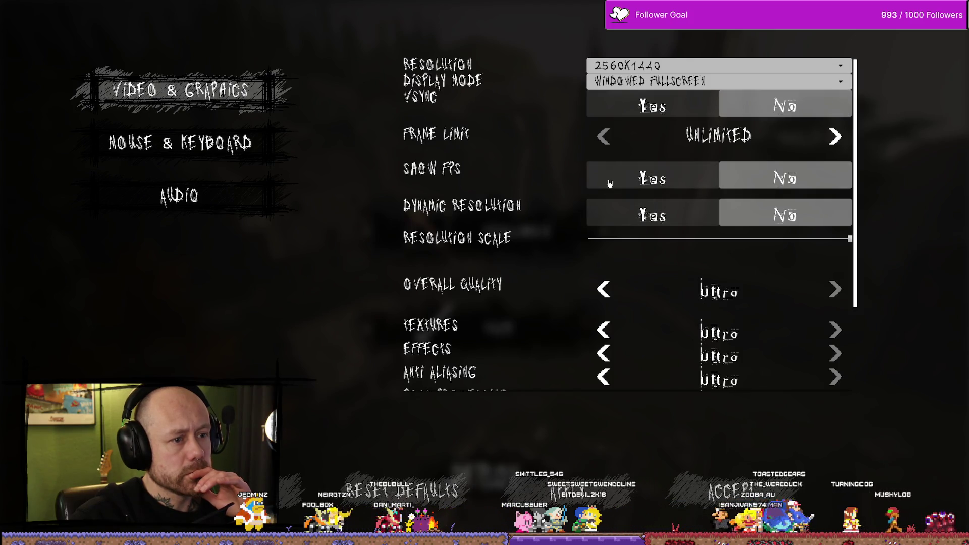
scroll(692, 183, "down", 3)
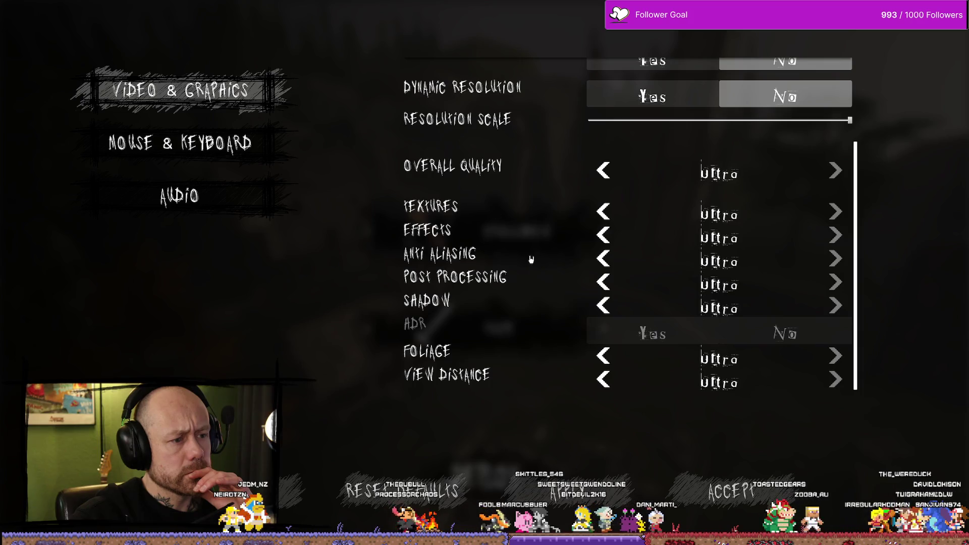
scroll(534, 350, "up", 3)
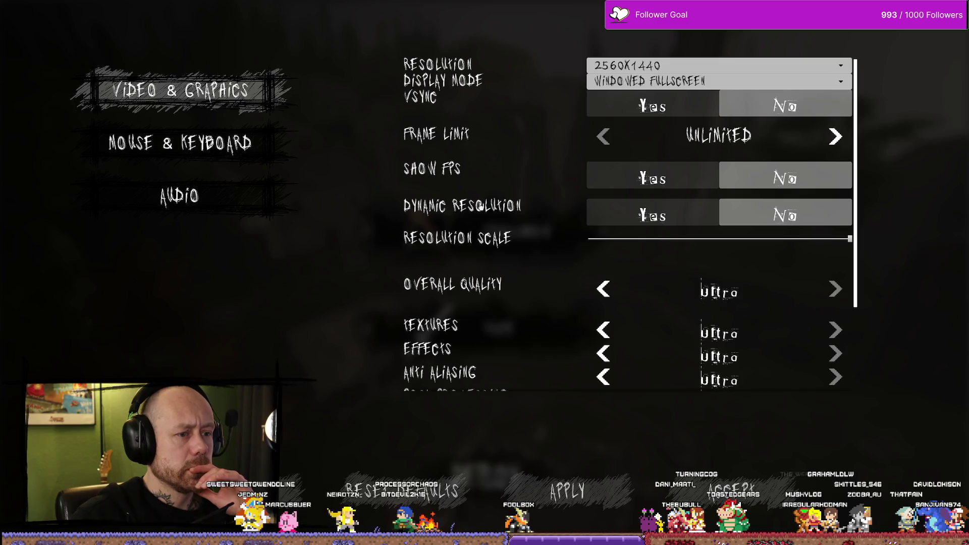
scroll(737, 244, "down", 2)
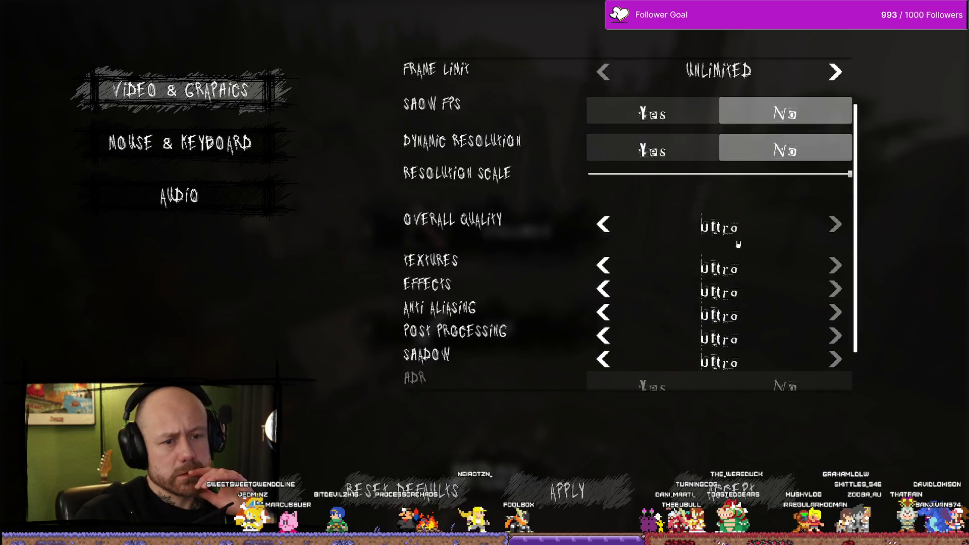
scroll(726, 228, "up", 2)
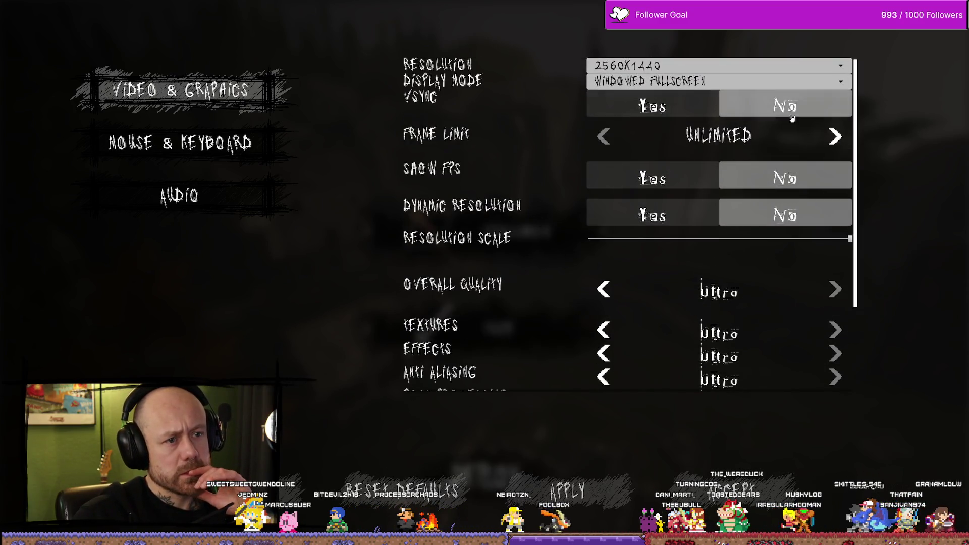
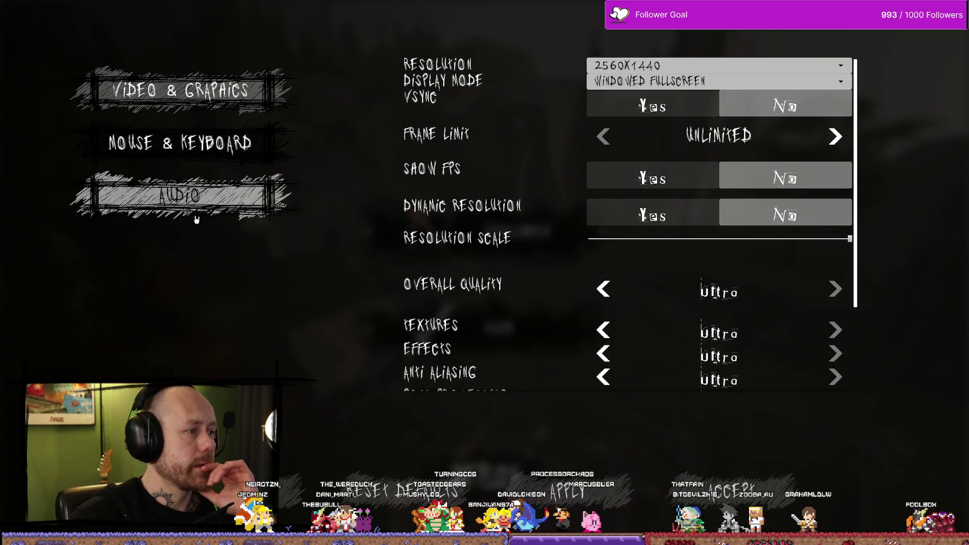
- Stop the play-in-editor session and open the WB_SettingsMenu widget blueprint
key("Escape")
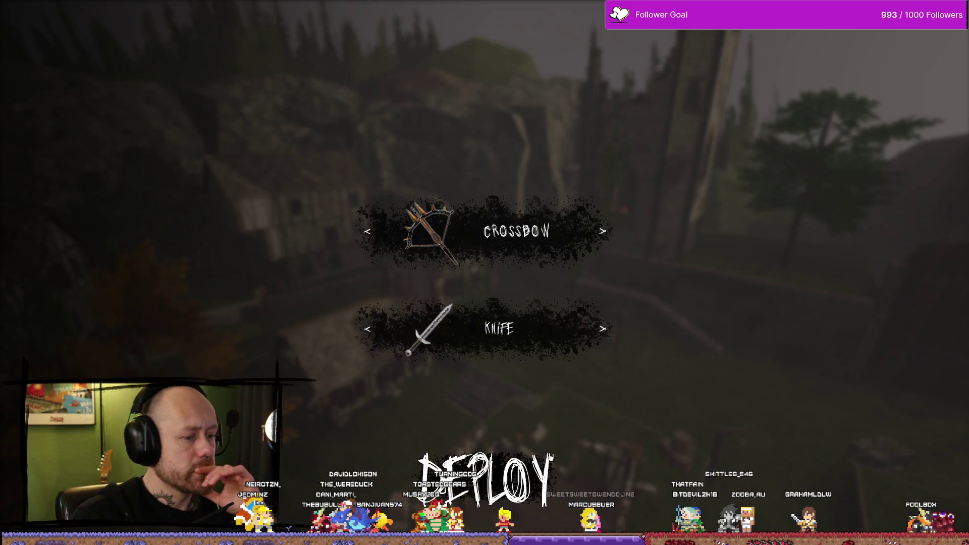
key("Escape")
key("ctrl+space")
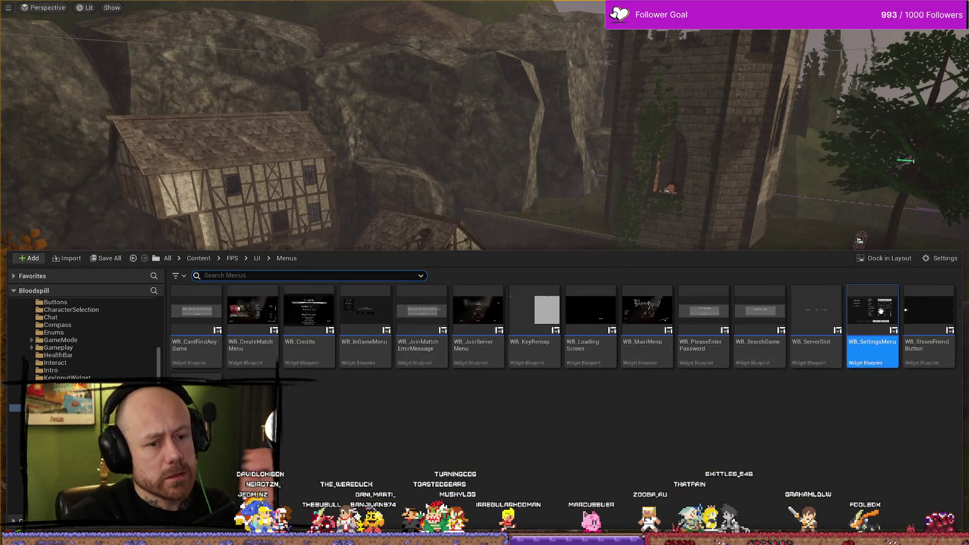
double_click(880, 313)
- Set the Frame Limit '60' value text to font size 20
scroll(604, 195, "up", 1)
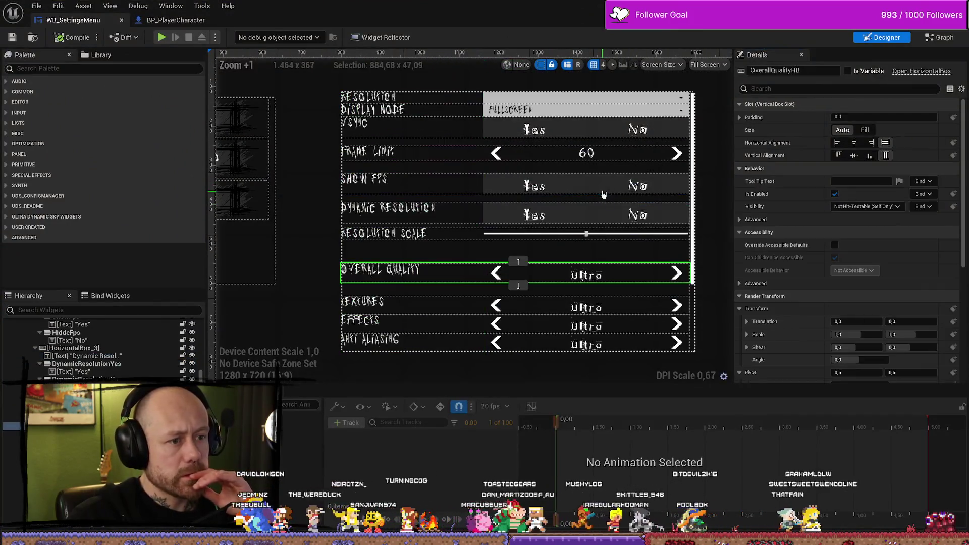
scroll(555, 153, "up", 6)
scroll(555, 153, "down", 9)
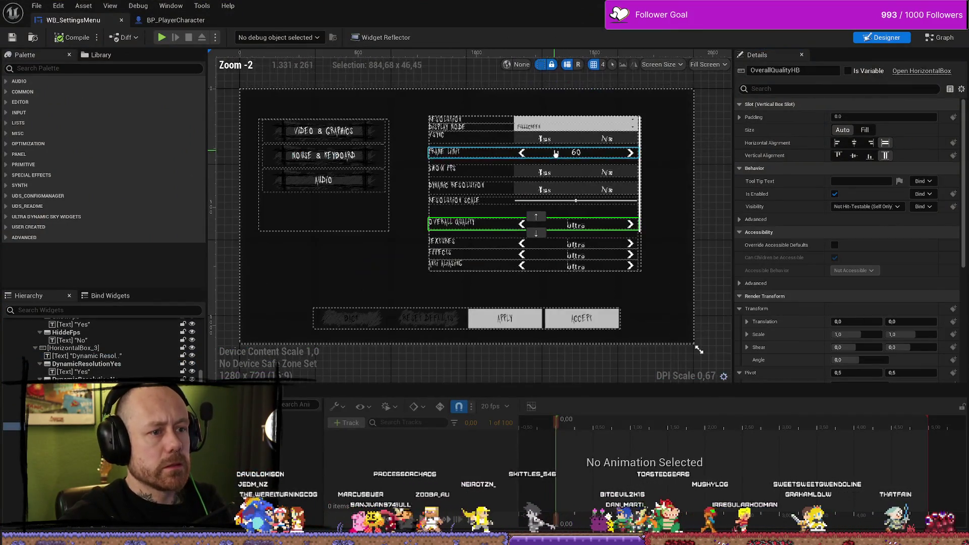
left_click(556, 153)
scroll(577, 159, "down", 3)
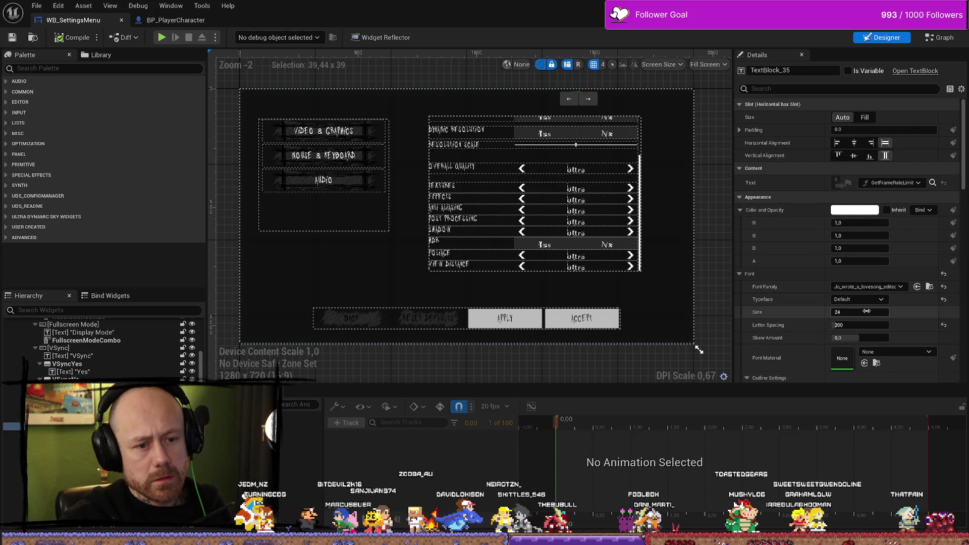
key("Return")
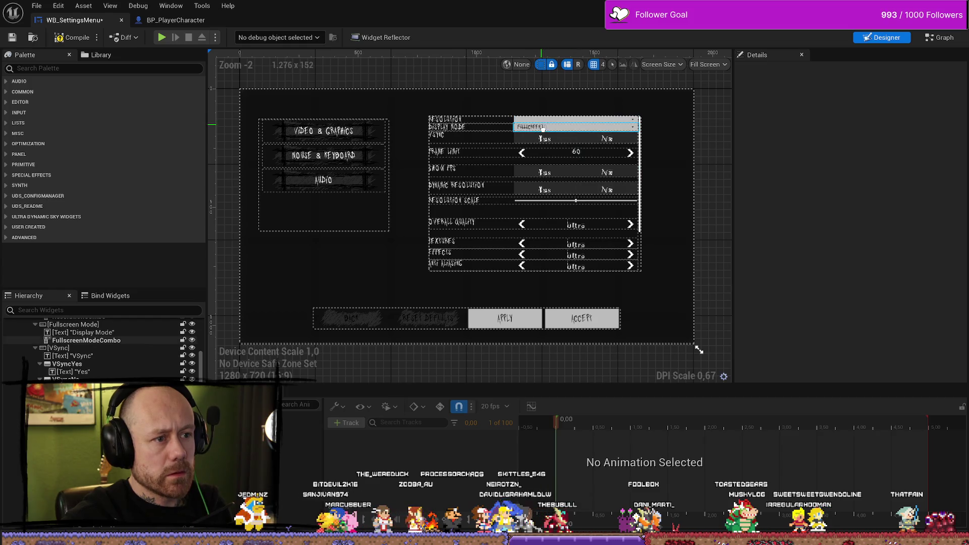
- Inspect the Resolution label, the resolution dropdown and the display mode dropdown's font settings
left_click(551, 123)
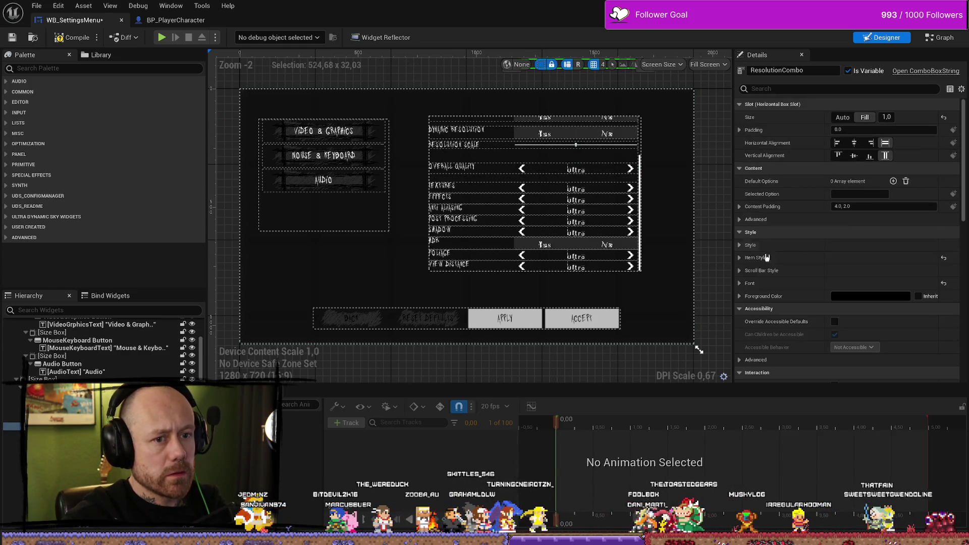
left_click(472, 120)
left_click(576, 121)
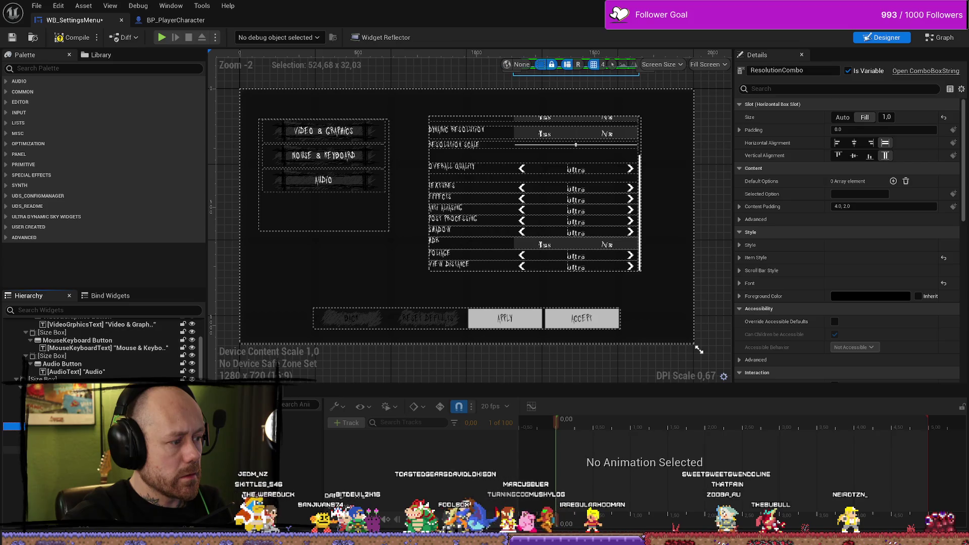
left_click(575, 126)
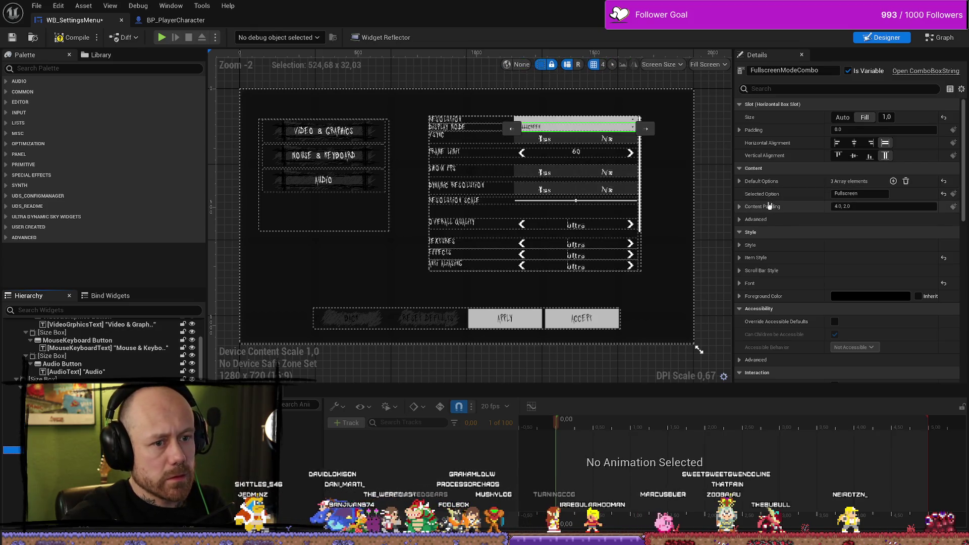
scroll(775, 208, "down", 2)
left_click(740, 252)
scroll(807, 262, "down", 1)
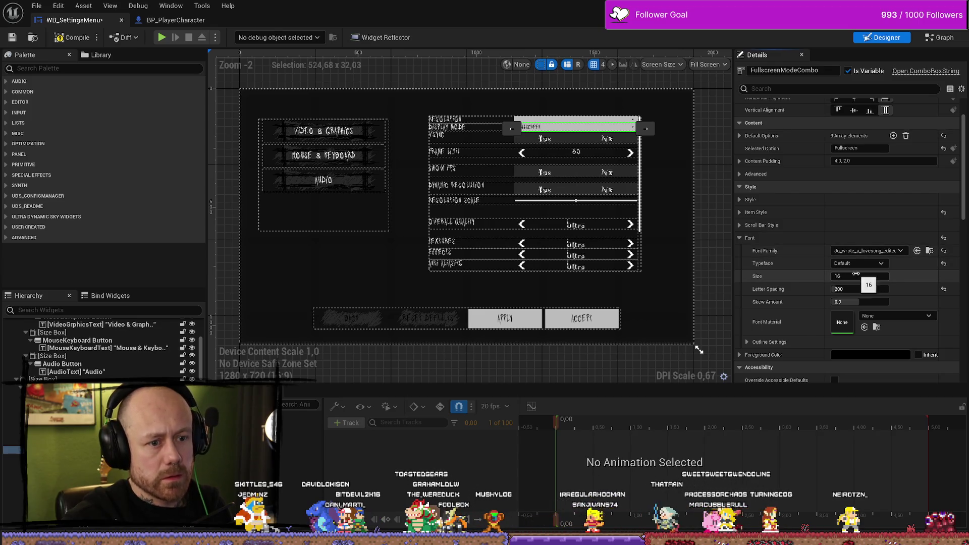
- Select the VSync Yes and No labels together
left_click(562, 140)
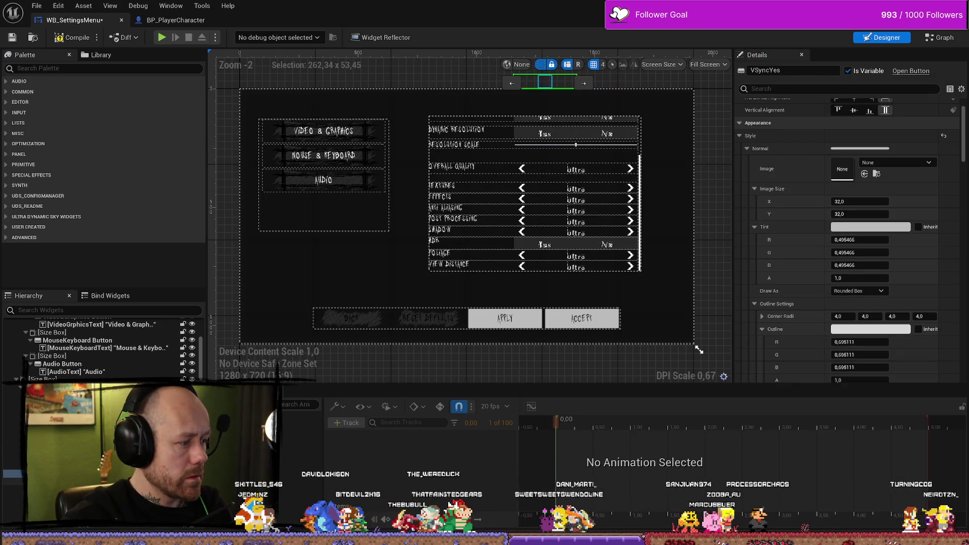
left_click(542, 134)
left_click(608, 133, "ctrl")
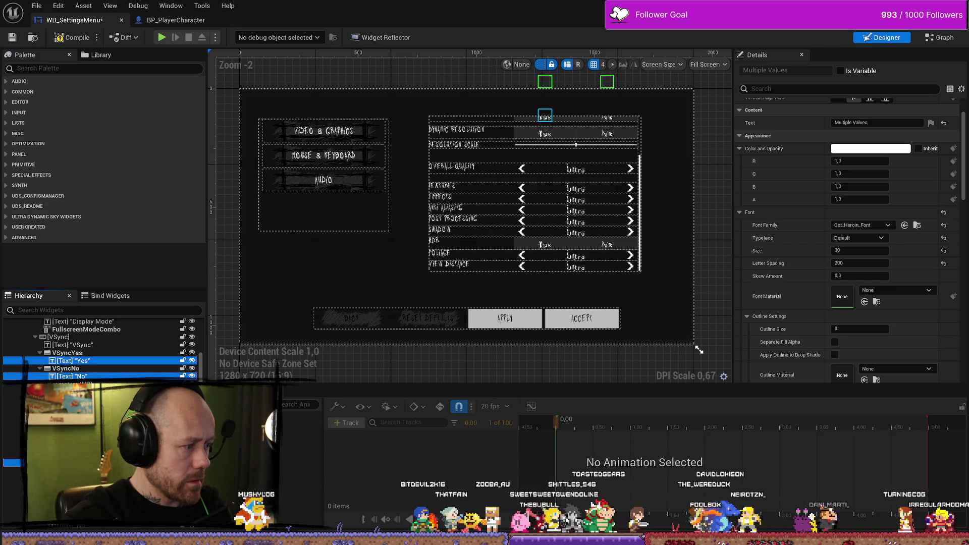
- Add the Dynamic Resolution No, Overall Quality Ultra and Textures Ultra labels to the selection
scroll(606, 173, "up", 2)
scroll(606, 172, "down", 2)
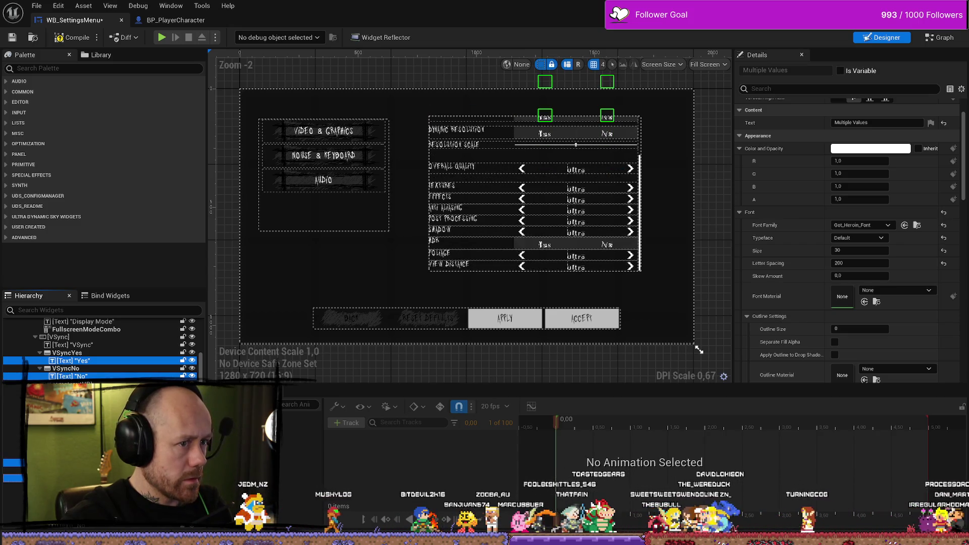
scroll(101, 349, "down", 1)
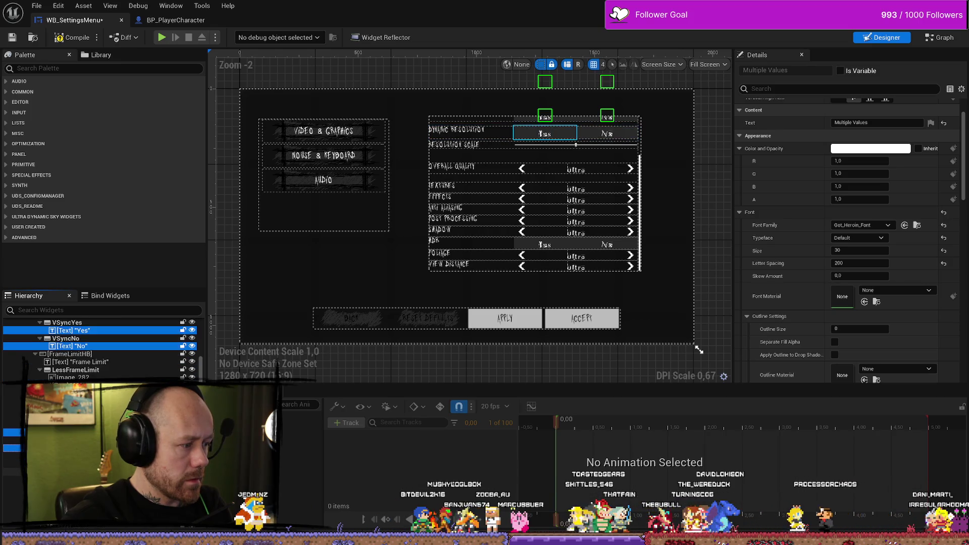
left_click(607, 133, "ctrl")
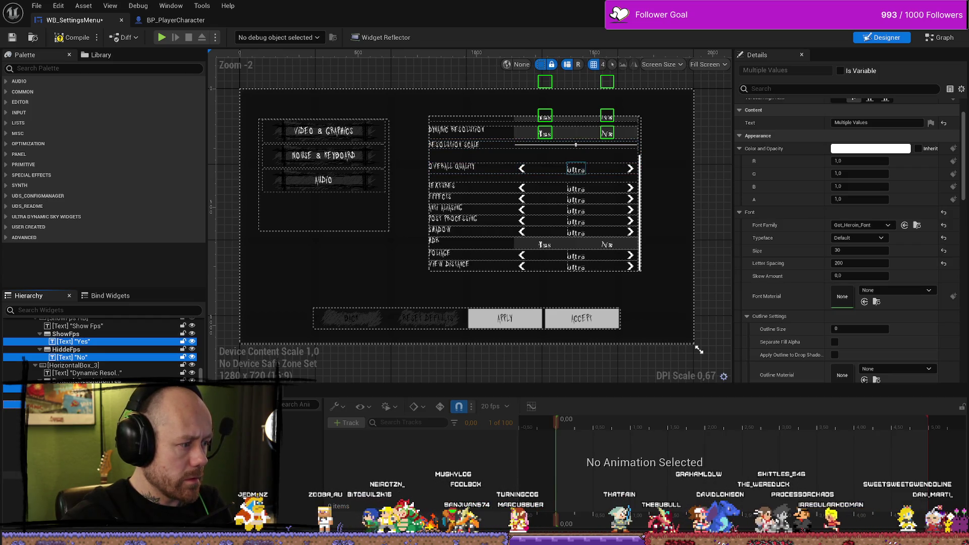
left_click(576, 169, "ctrl")
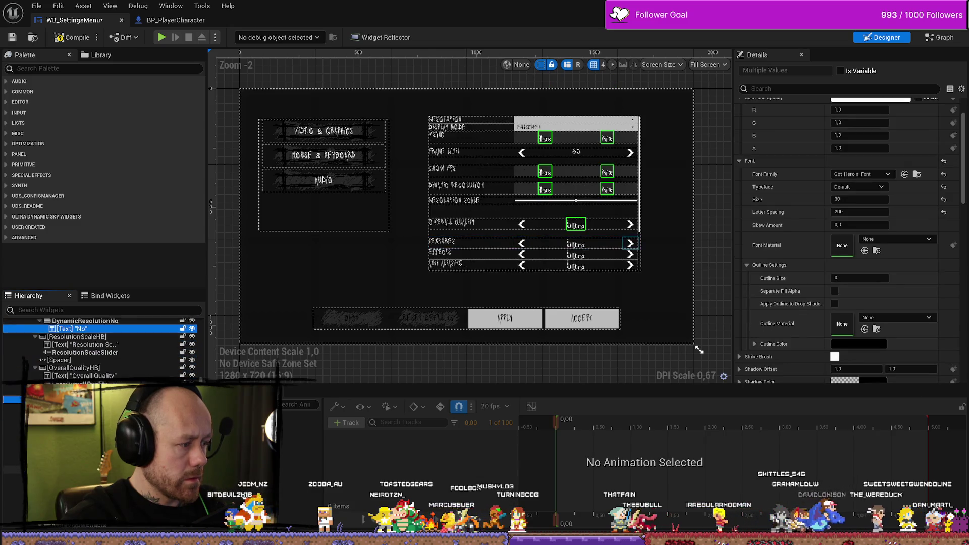
left_click(576, 244, "ctrl")
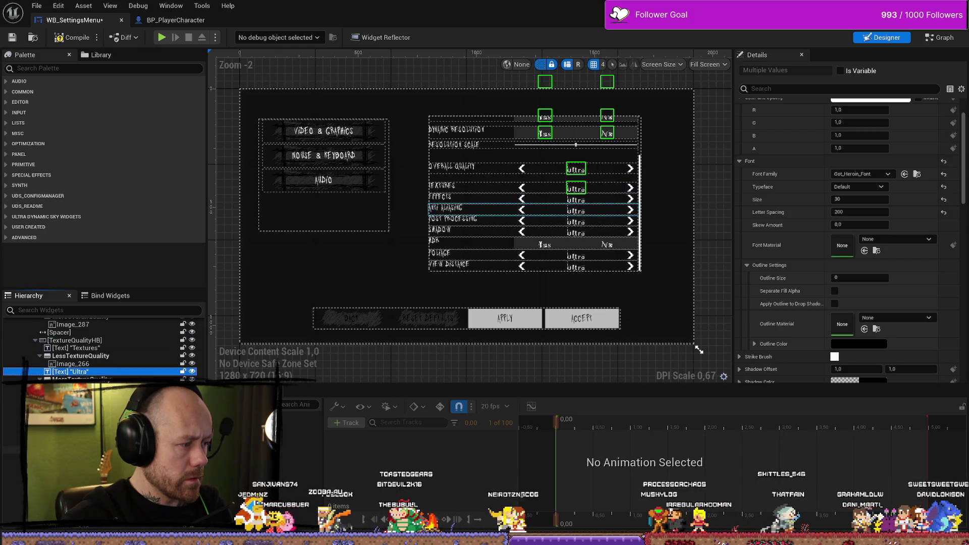
- Add the Effects, Anti Aliasing, Post Processing and Shadow Ultra labels plus HDR Yes/No
left_click(576, 200, "ctrl")
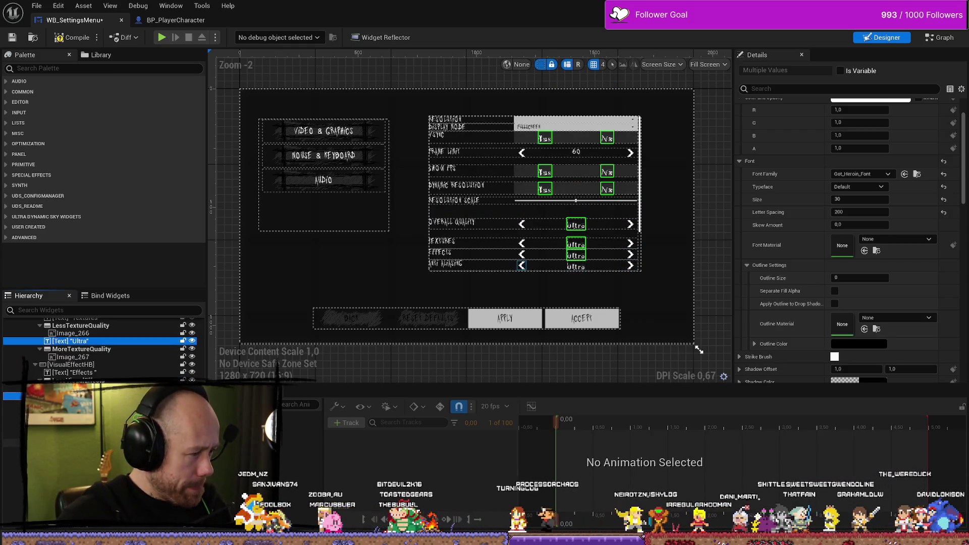
left_click(576, 211, "ctrl")
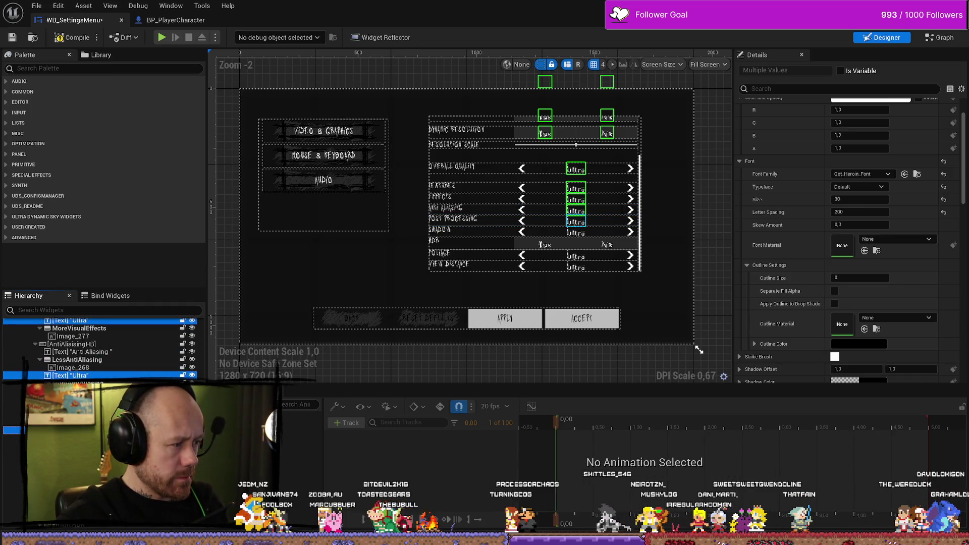
left_click(575, 222, "ctrl")
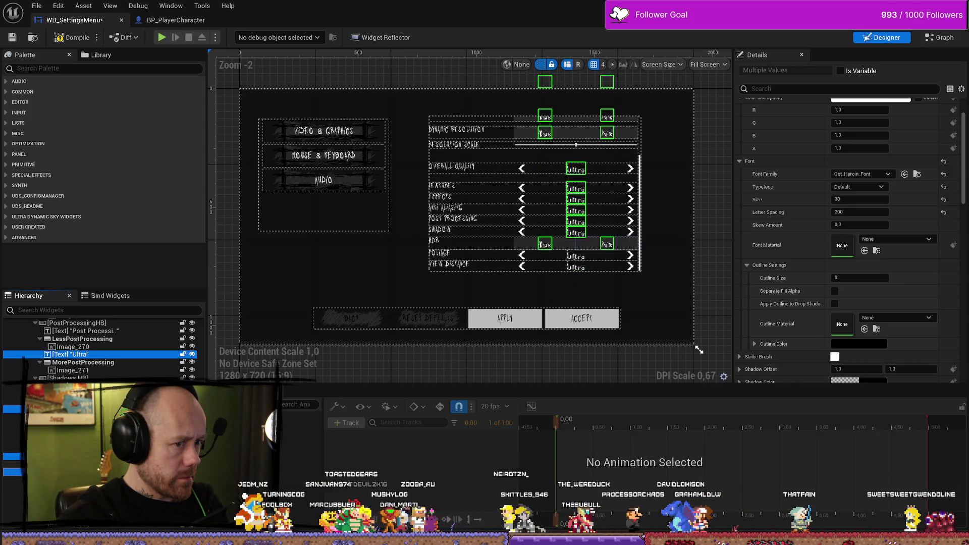
left_click(70, 334)
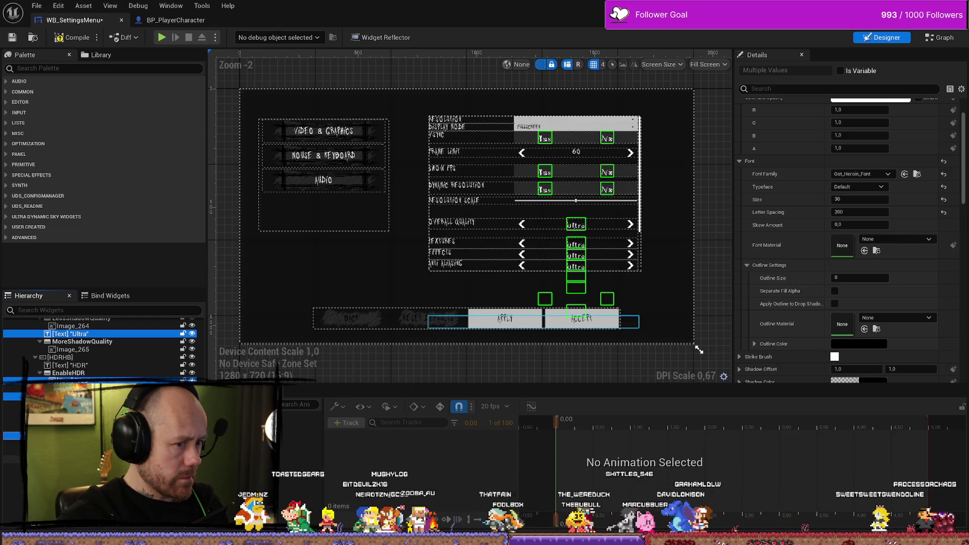
scroll(101, 349, "down", 2)
left_click(70, 351, "ctrl")
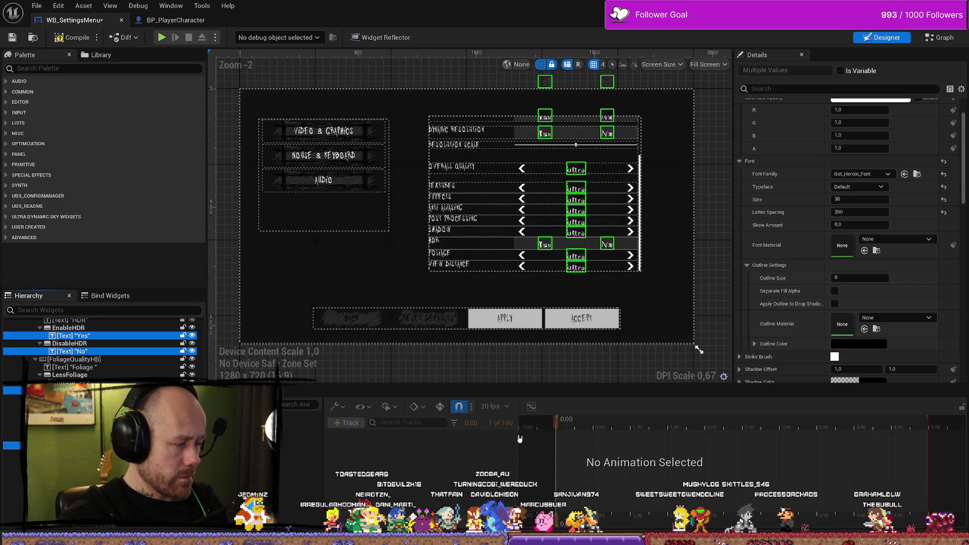
- Set the selected value labels' font size to 24, after trying 26 and 25
left_click(866, 201)
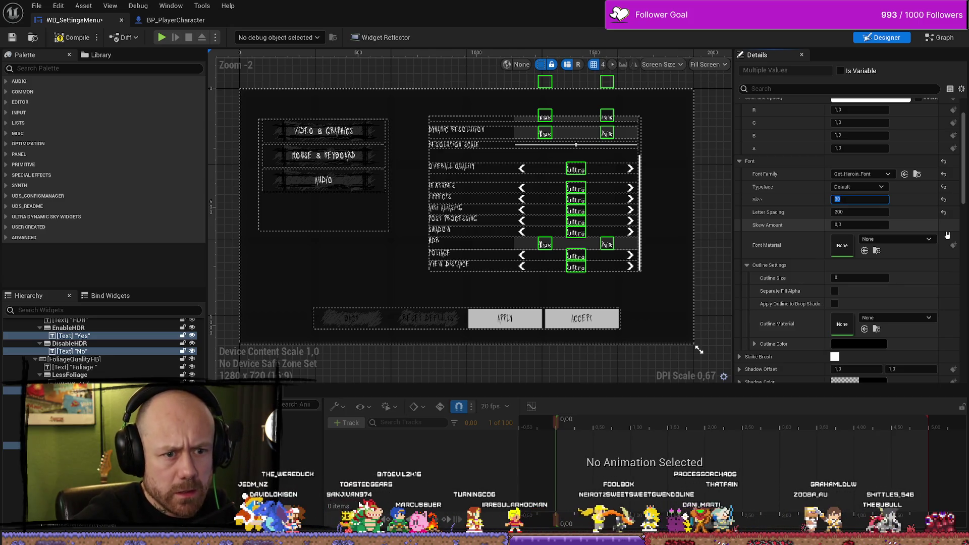
type("26")
key("Return")
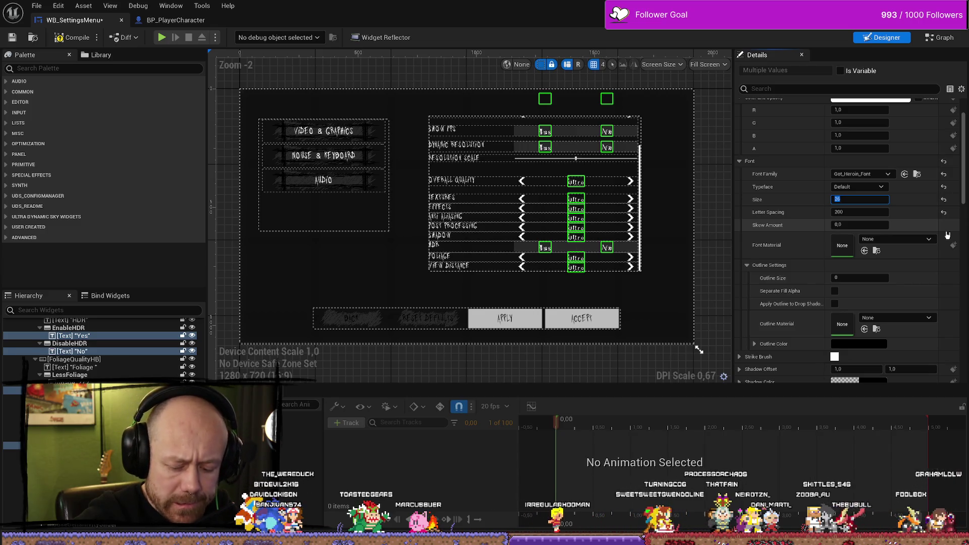
key("Return")
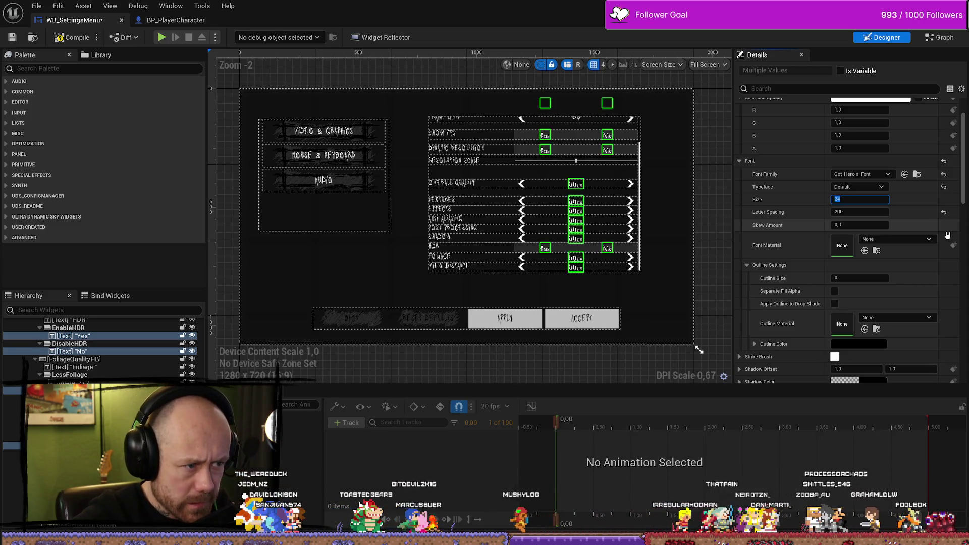
key("Return")
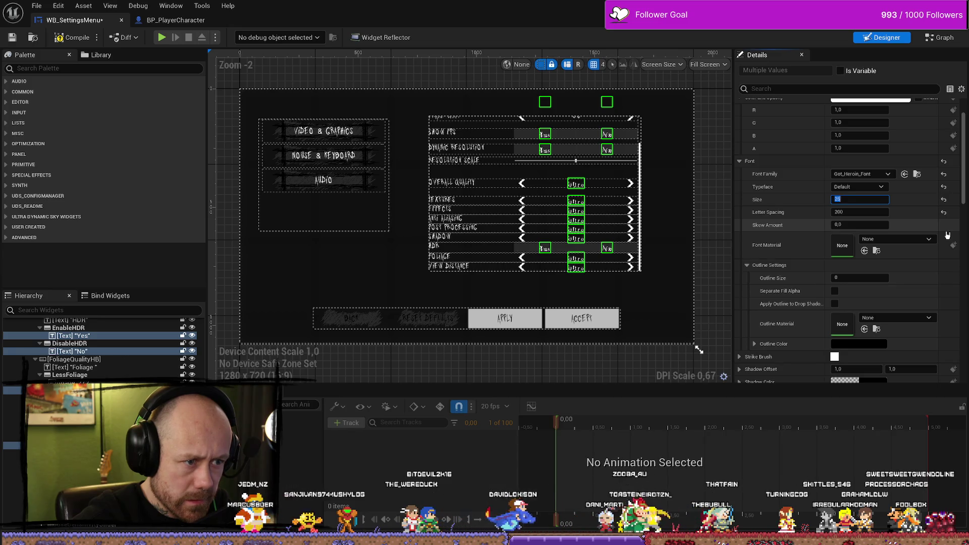
type("4")
key("Return")
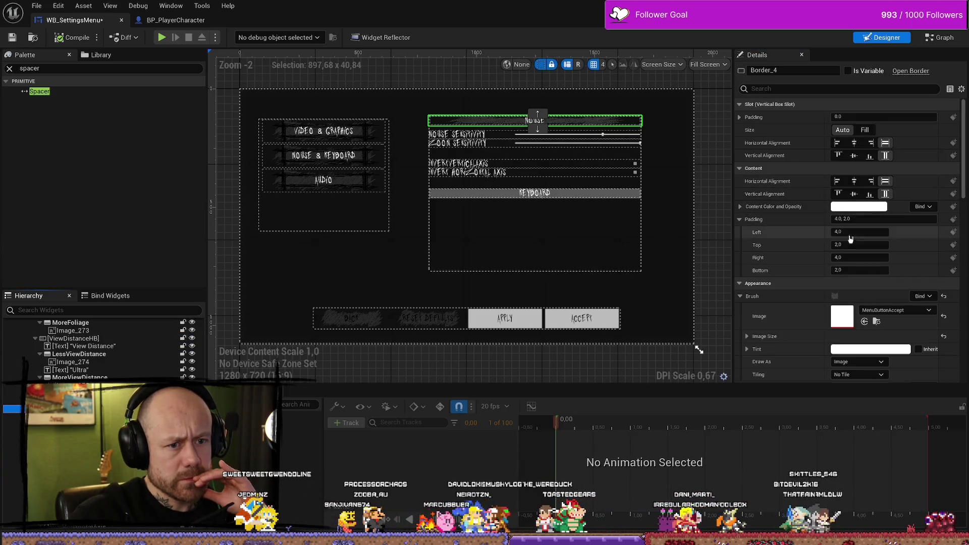
- Set the Mouse header's top and bottom padding to 20
left_click(874, 245)
type("10")
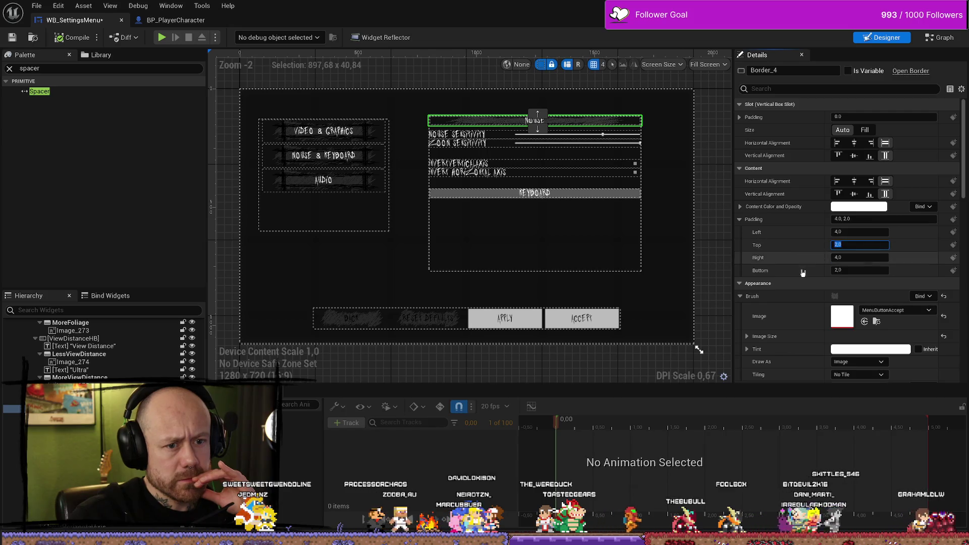
key("Return")
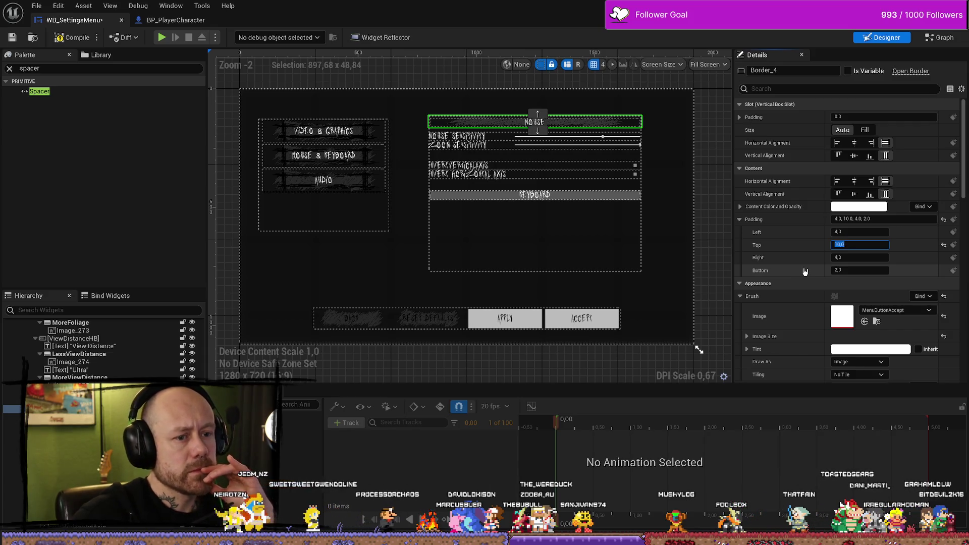
type("20")
key("Return")
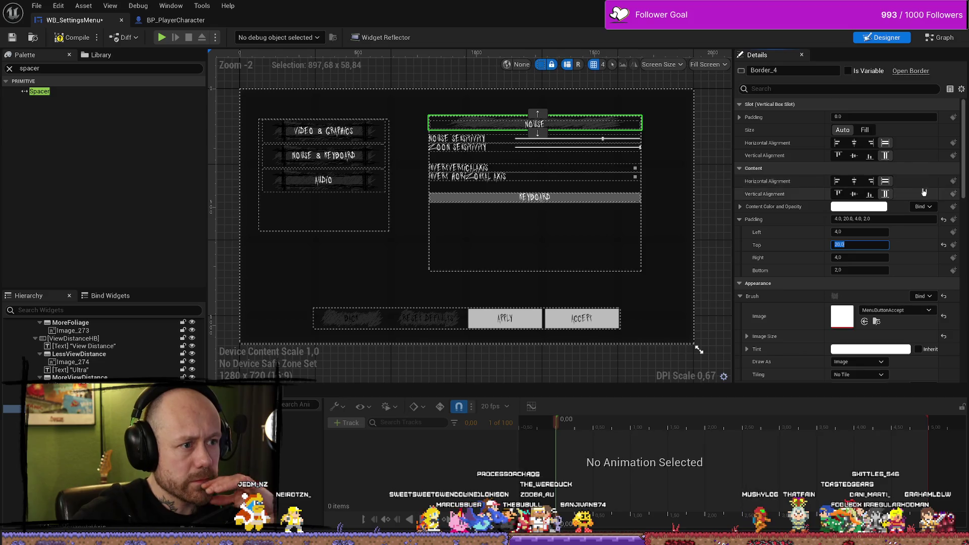
left_click(860, 270)
type("20")
key("Return")
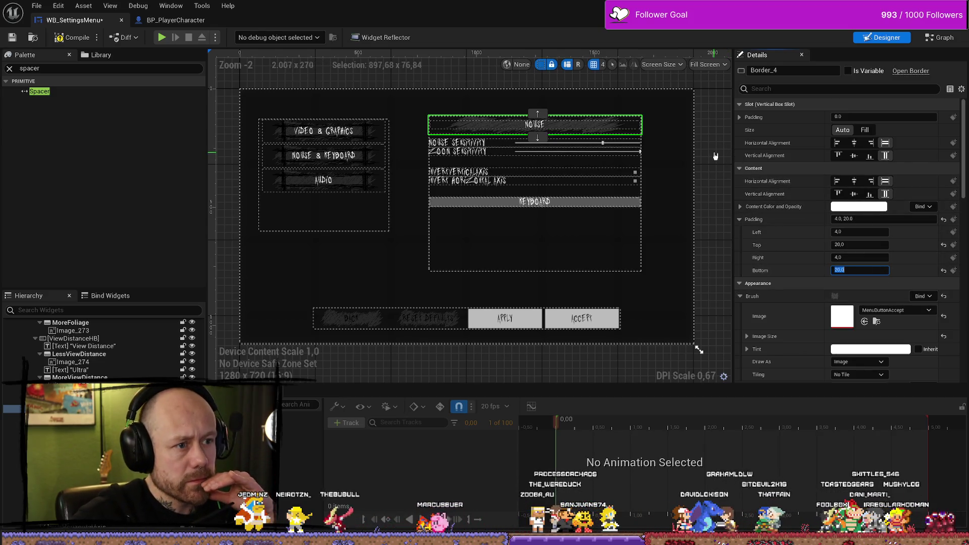
- Pan the designer to check the Mouse header spacing and select the Keyboard header row
left_click(715, 156)
scroll(510, 135, "up", 6)
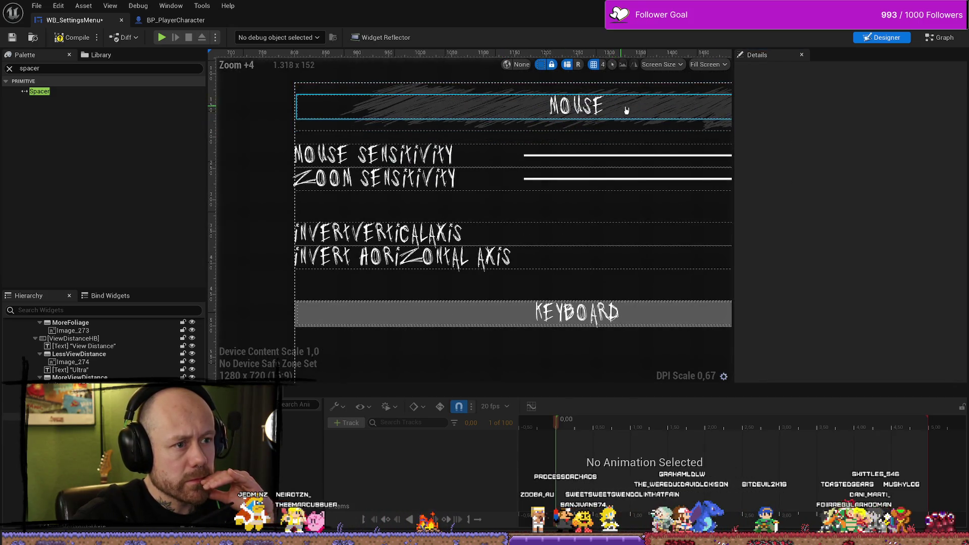
left_click_drag(622, 110, 485, 219)
scroll(488, 220, "down", 4)
mouse_move(493, 268)
left_mouse_down()
mouse_move(535, 233)
mouse_move(474, 193)
left_mouse_up()
left_click(475, 193)
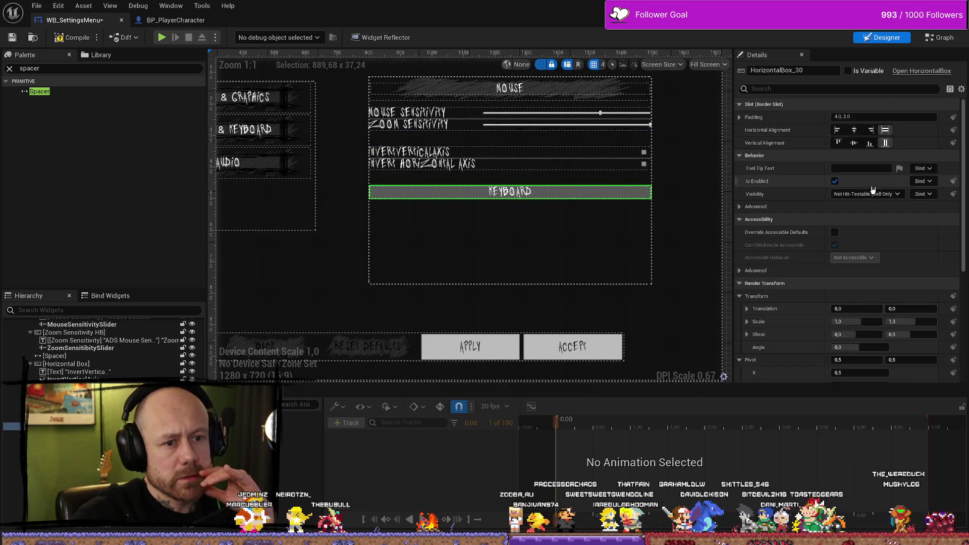
- Set the Keyboard header row's top and bottom padding to 20
left_click(740, 117)
left_click(864, 144)
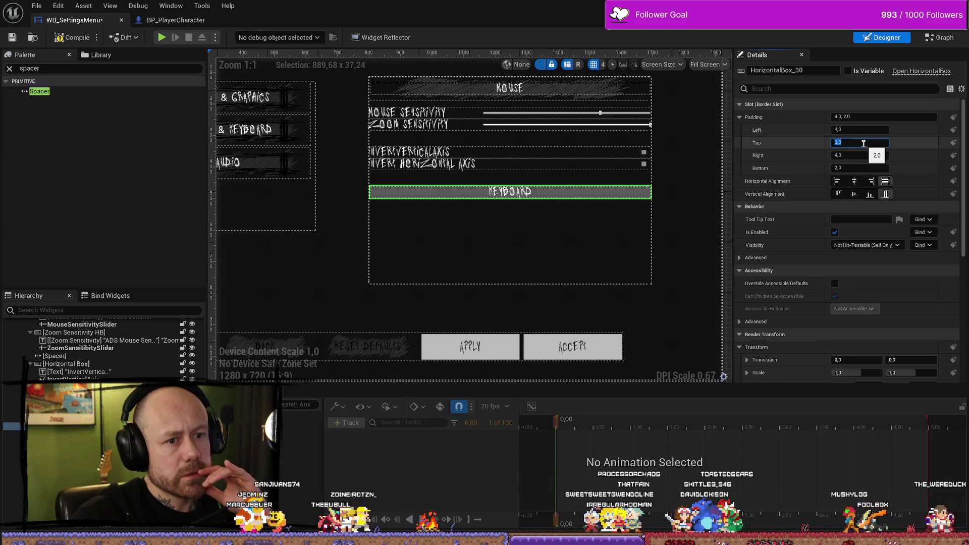
key("Return")
left_click(851, 167)
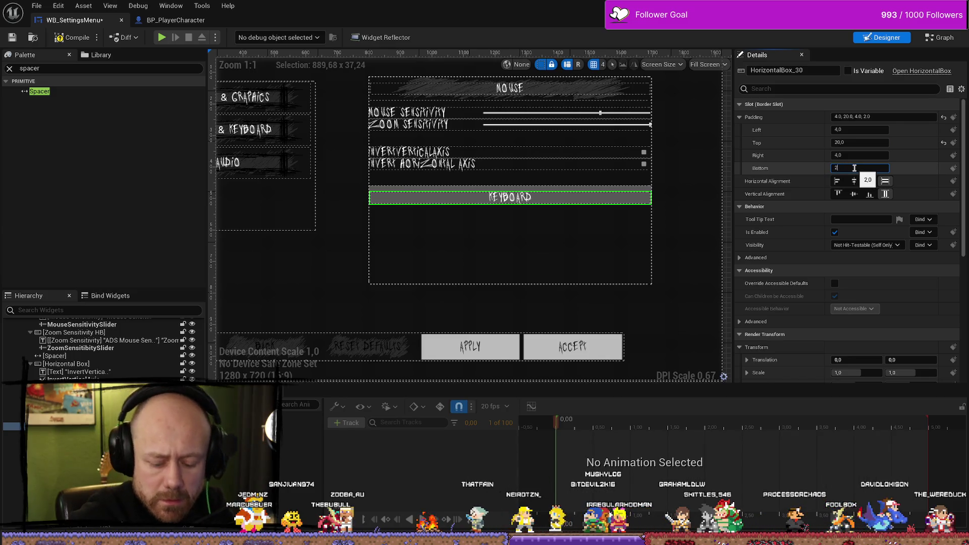
type("0,0")
key("Return")
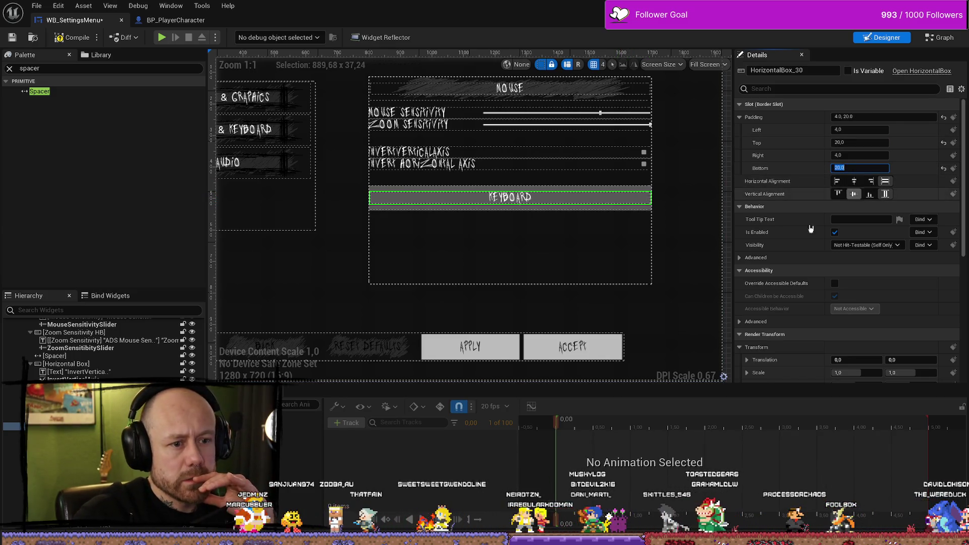
- Change the Keyboard header border's brush colour to fully opaque white
left_click(631, 202)
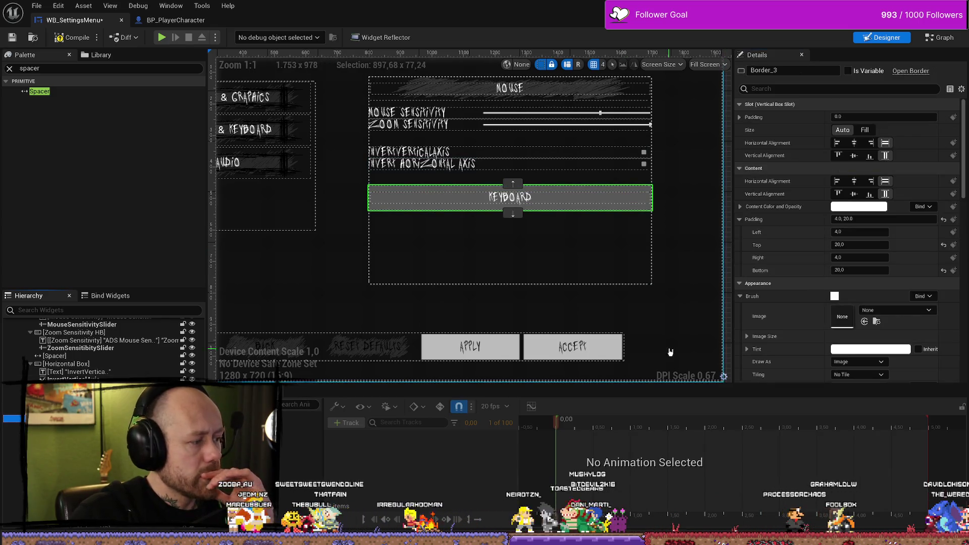
scroll(849, 286, "down", 5)
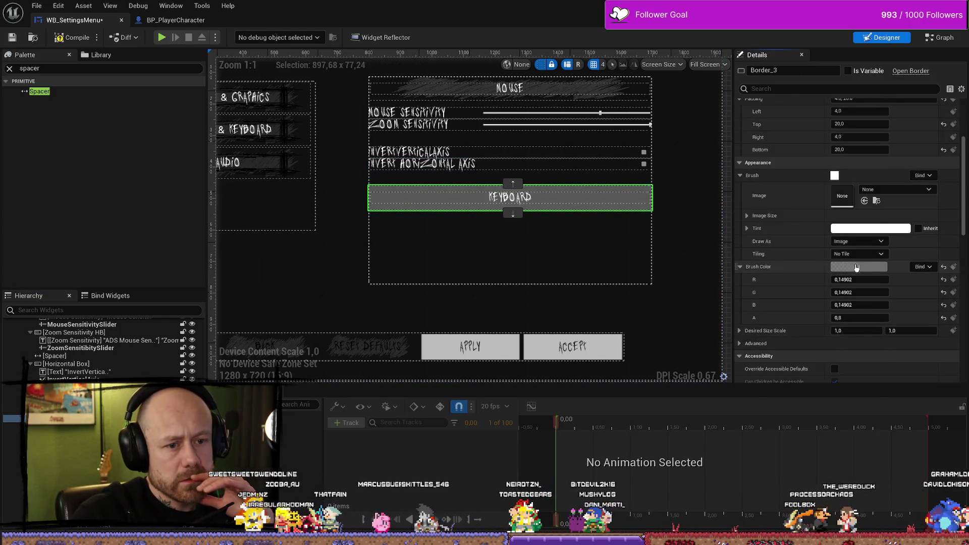
left_click(858, 266)
left_click_drag(781, 353, 782, 303)
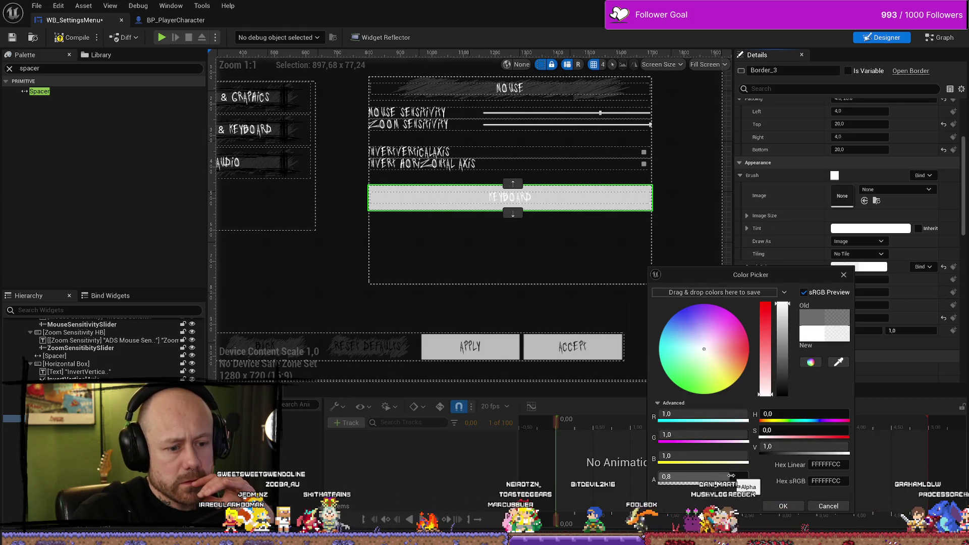
left_click_drag(729, 476, 749, 476)
left_click(783, 506)
- Look up the MenuButtonAccept brush image used on the Mouse header's border
scroll(599, 180, "up", 2)
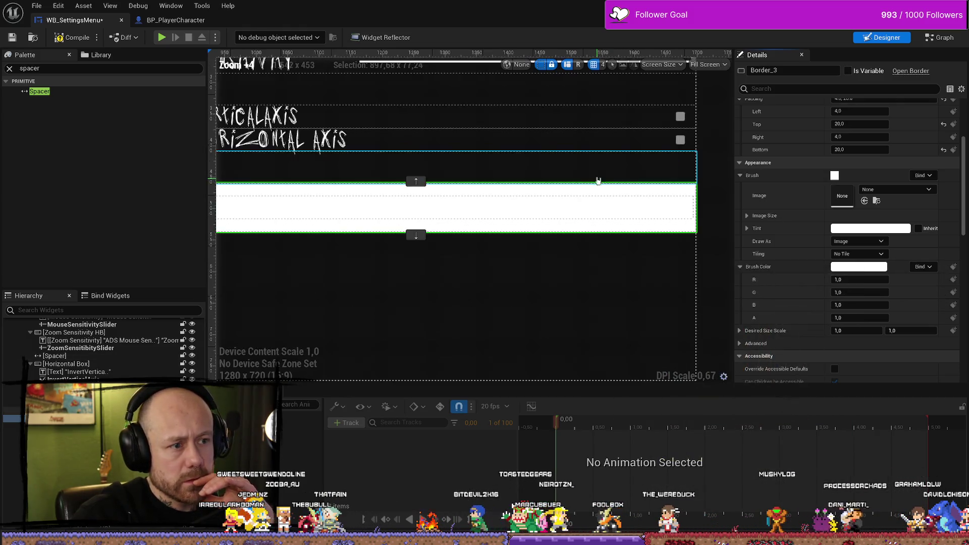
scroll(567, 147, "down", 2)
left_click_drag(675, 136, 671, 203)
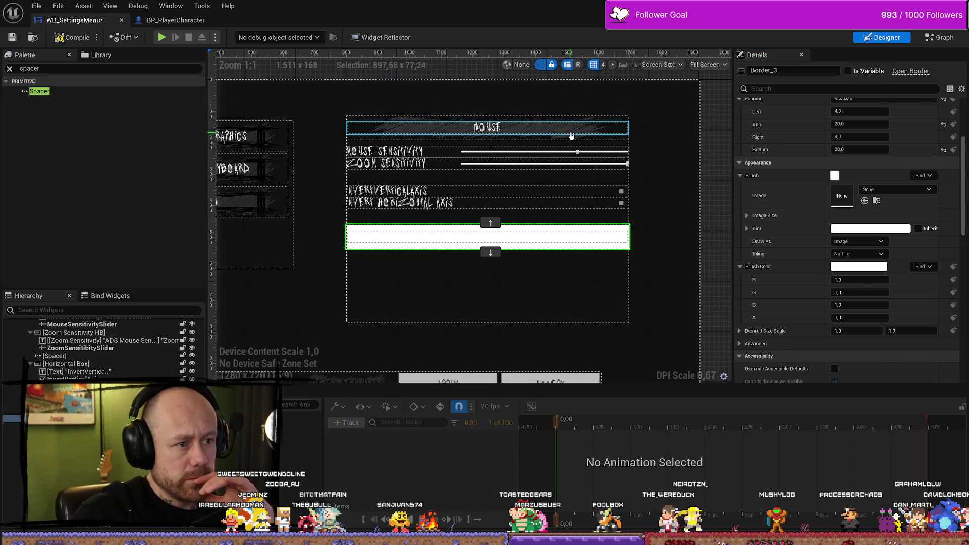
left_click(574, 129)
scroll(837, 170, "down", 3)
scroll(837, 170, "up", 2)
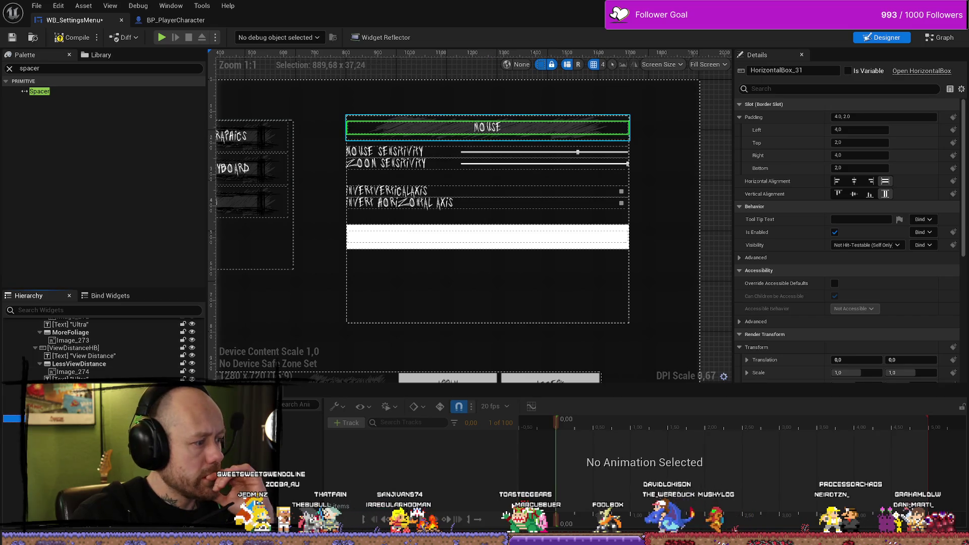
left_click(505, 117)
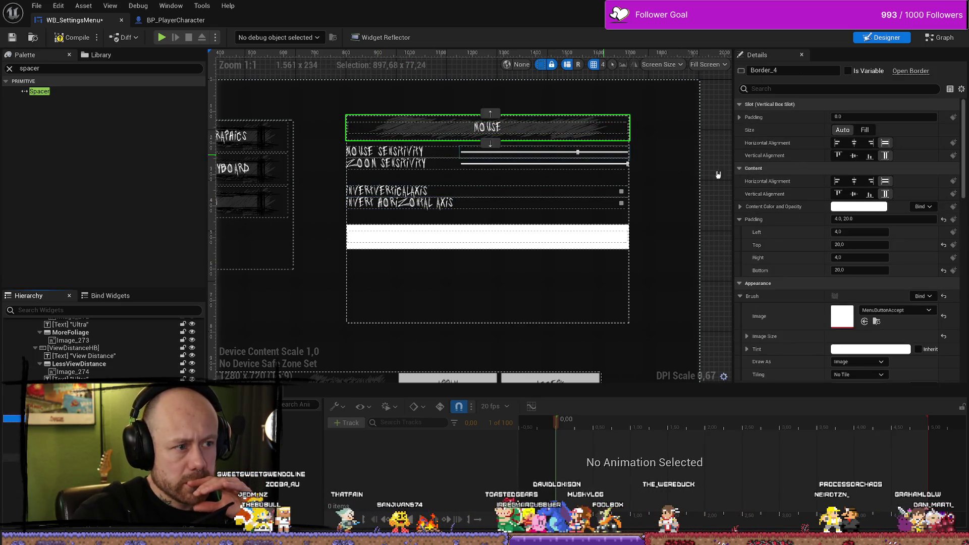
scroll(857, 229, "down", 3)
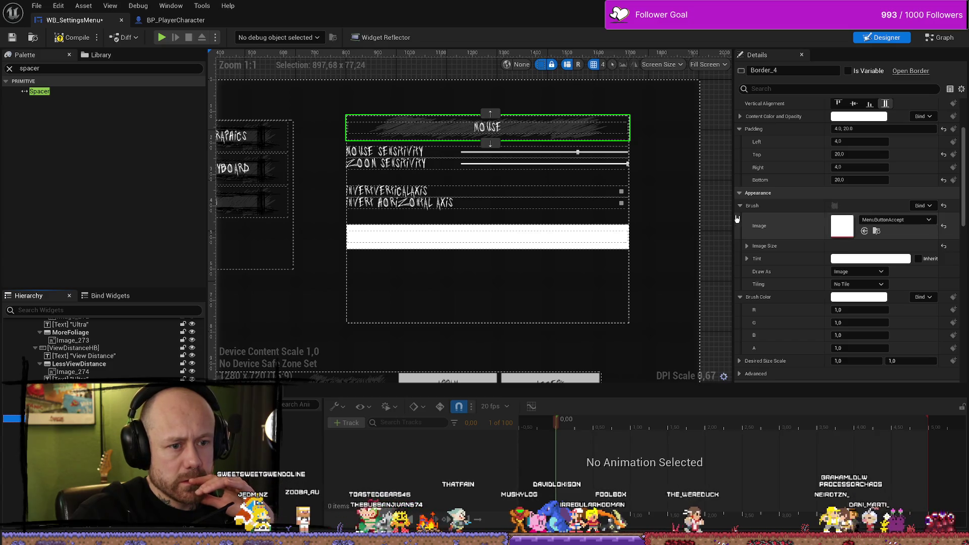
left_click(876, 230)
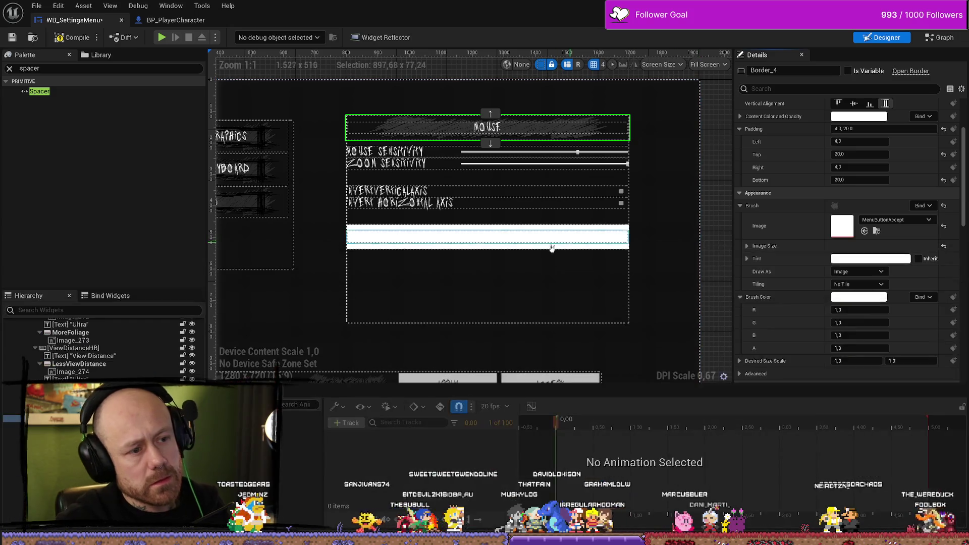
- Apply the MenuButtonAccept brush image to the Keyboard header border and compile
left_click(575, 231)
left_click(575, 231)
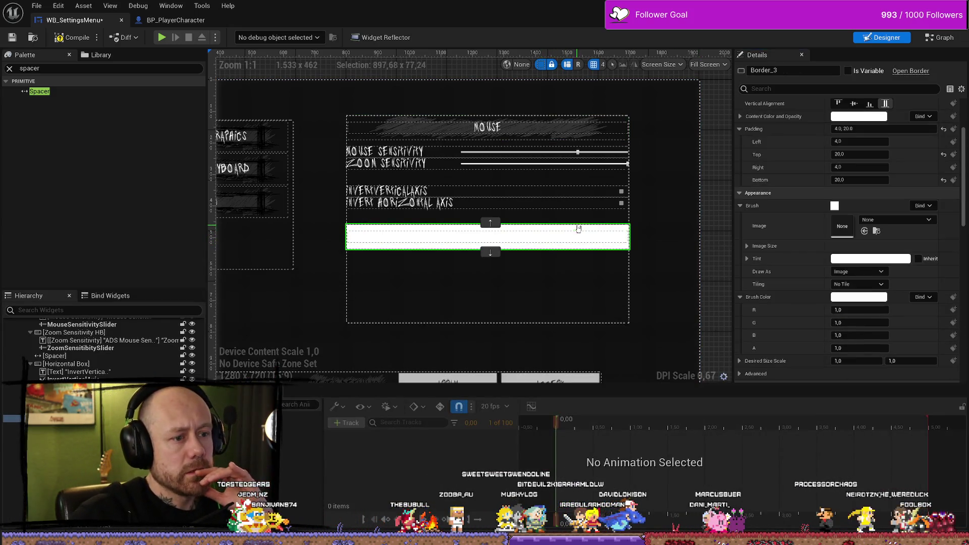
left_click(864, 231)
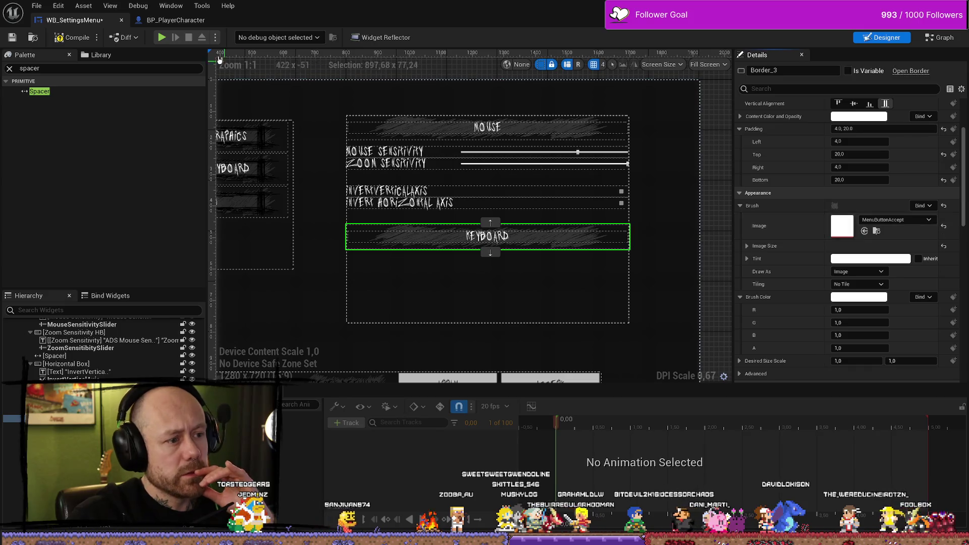
key("F7")
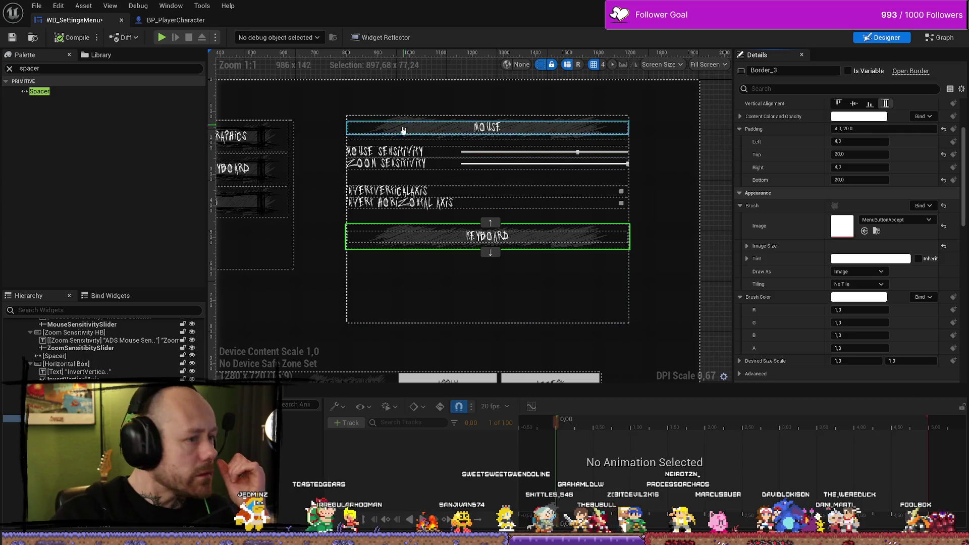
left_click(400, 144)
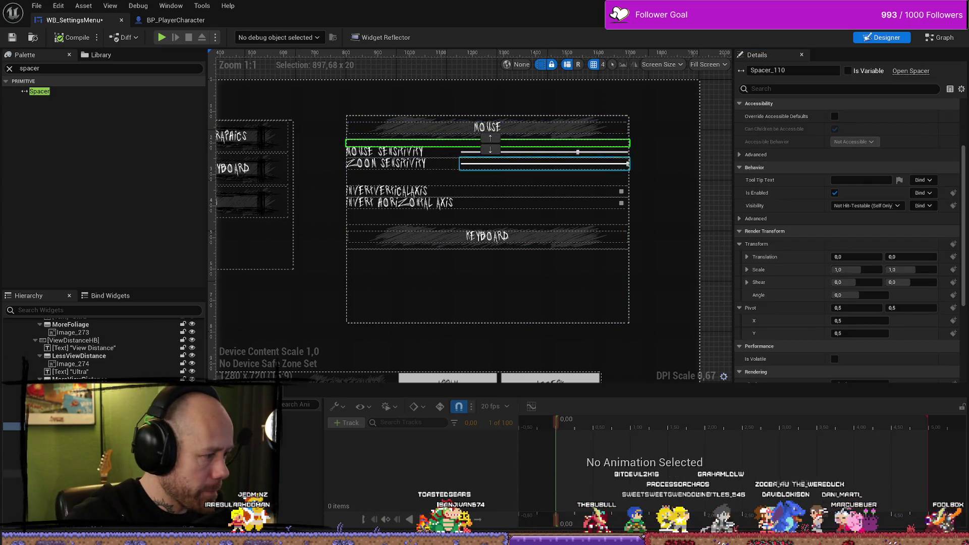
- Duplicate the Mouse header spacer and drag the copy into a row below Keyboard
key("ctrl+d")
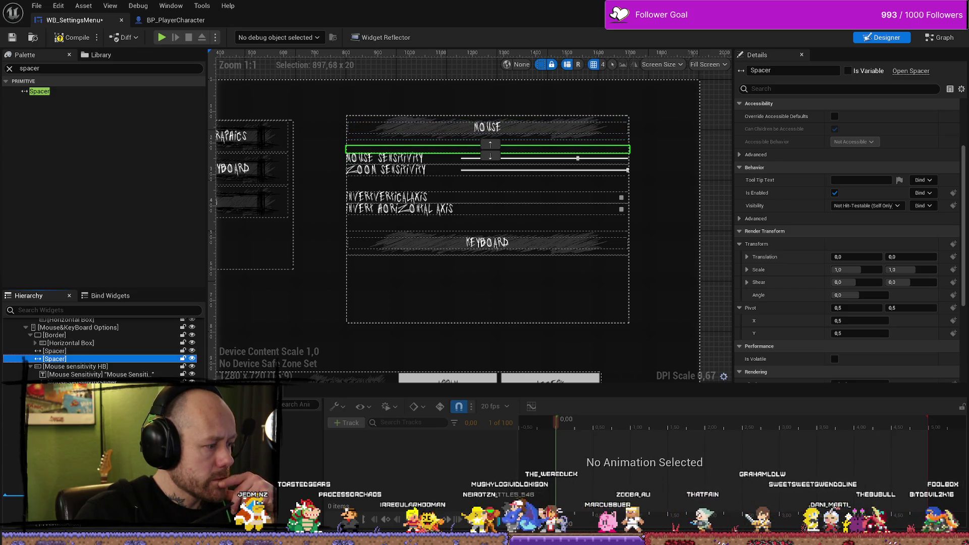
left_click_drag(555, 150, 627, 232)
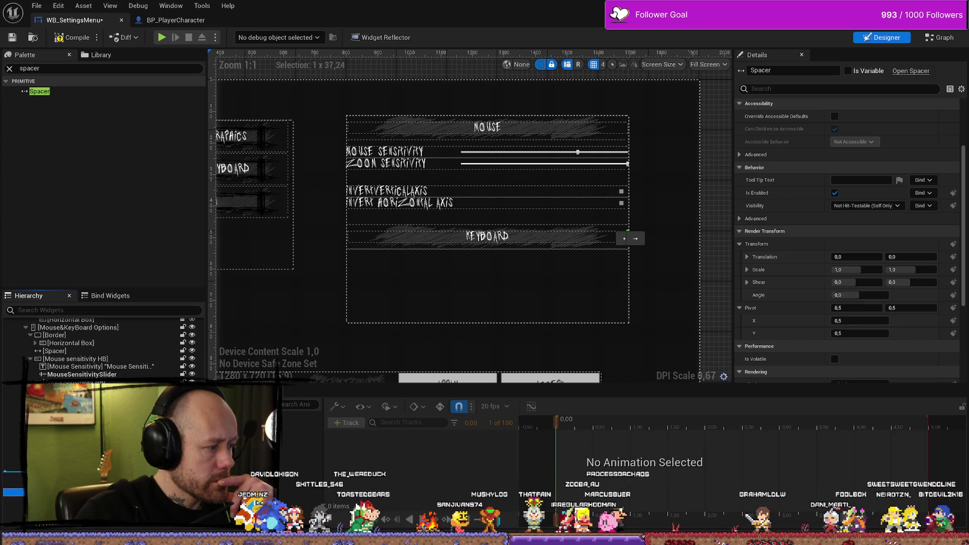
left_click_drag(627, 233, 487, 252)
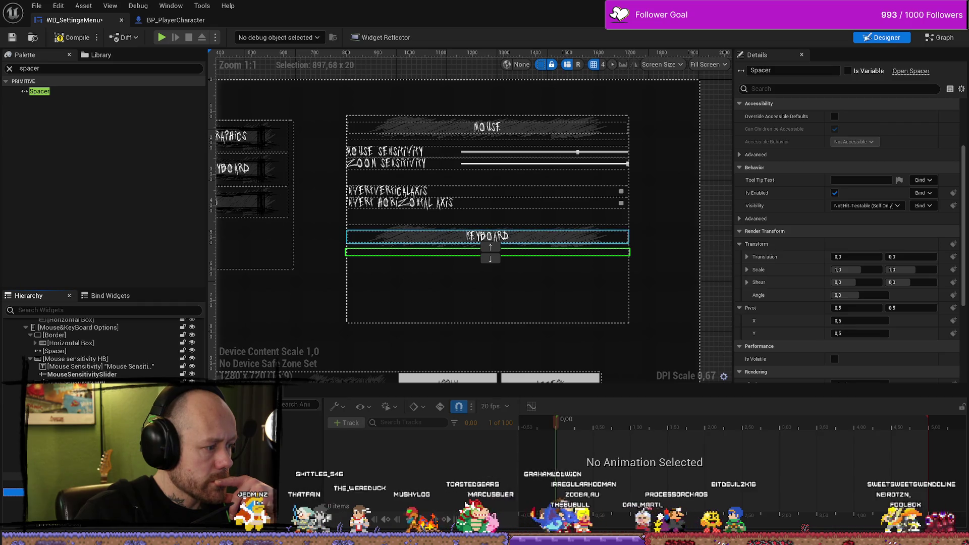
left_click_drag(432, 251, 432, 144)
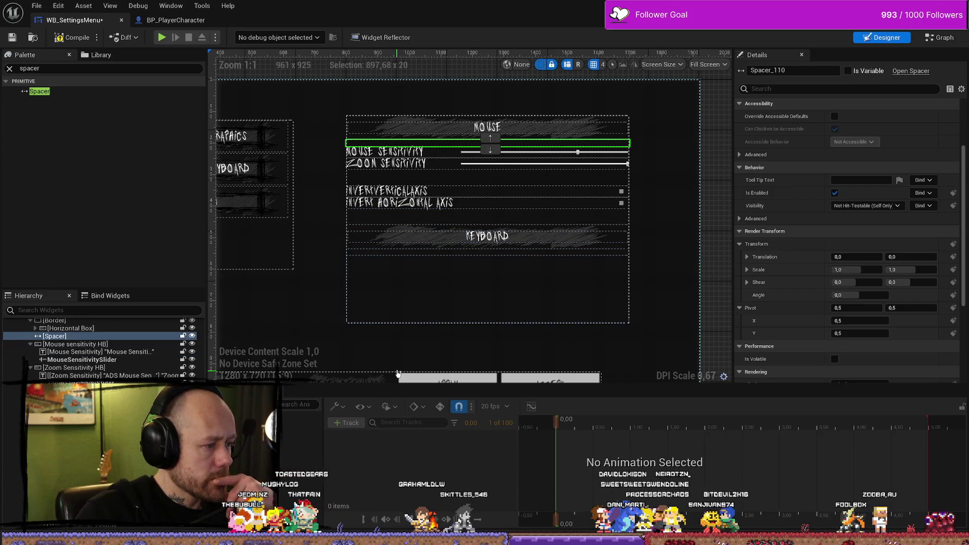
left_click(389, 153)
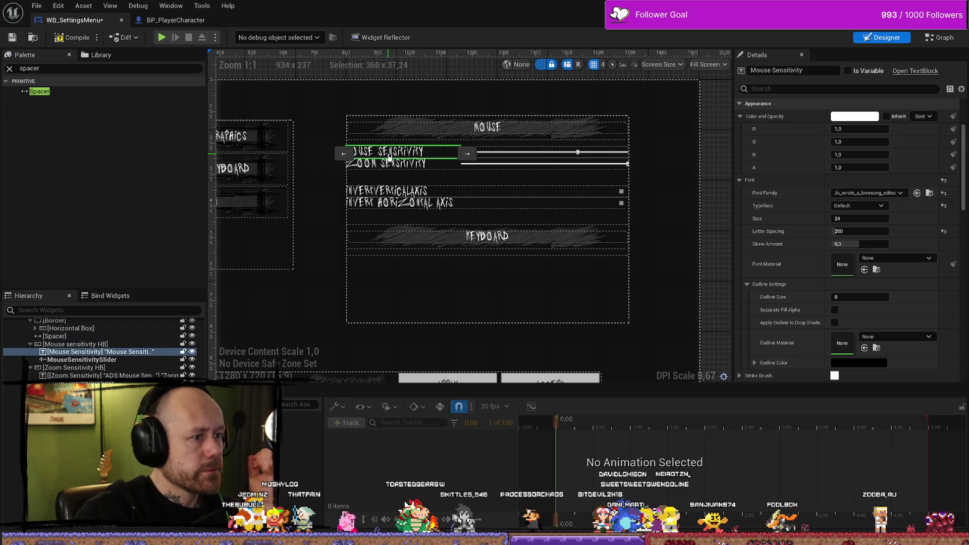
- Set the Mouse Sensitivity and Zoom Sensitivity labels to font size 20
left_click(389, 163, "ctrl")
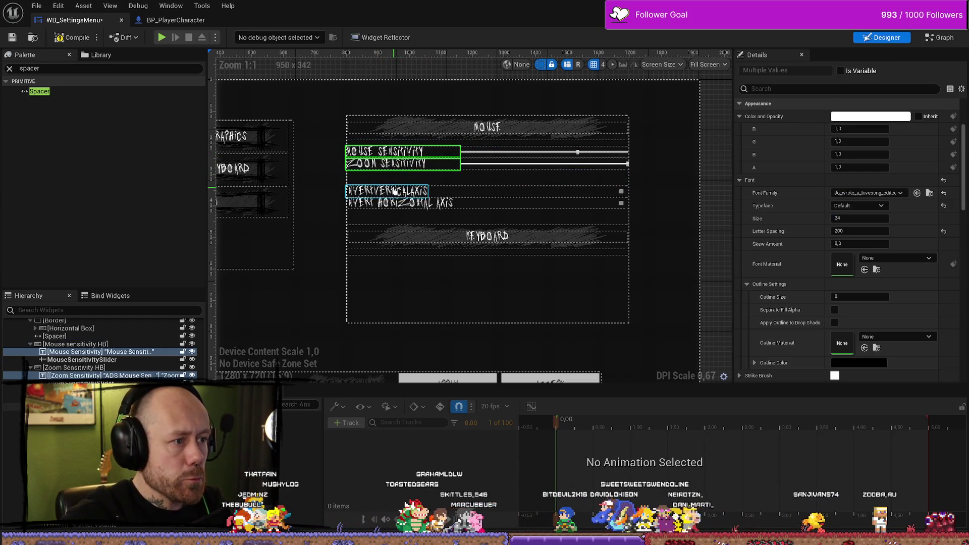
left_click(860, 219)
type("20")
key("Return")
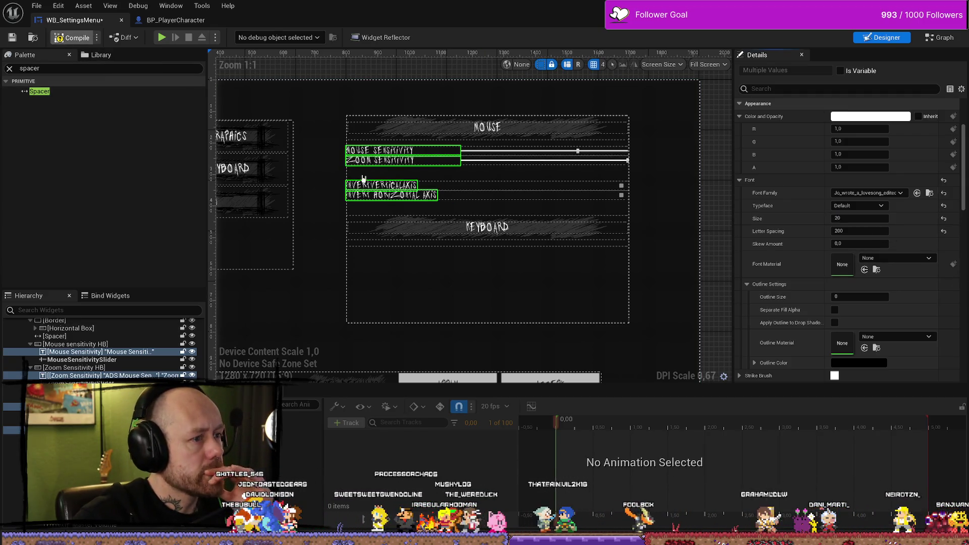
scroll(101, 349, "down", 3)
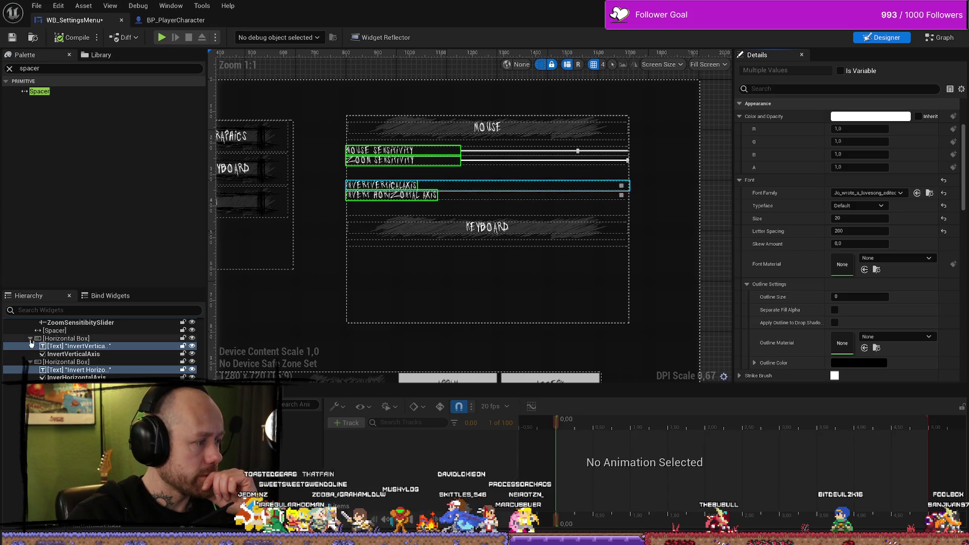
scroll(101, 348, "up", 5)
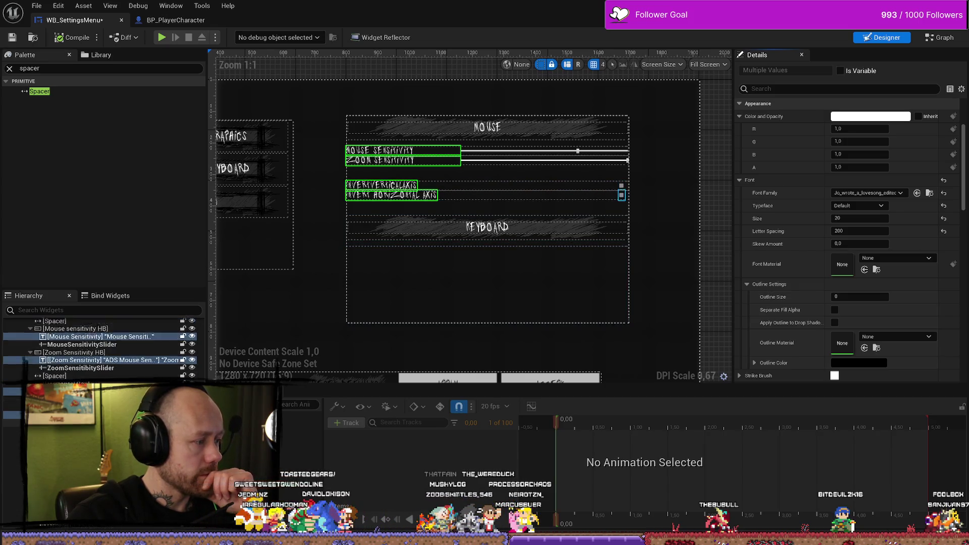
scroll(89, 354, "up", 2)
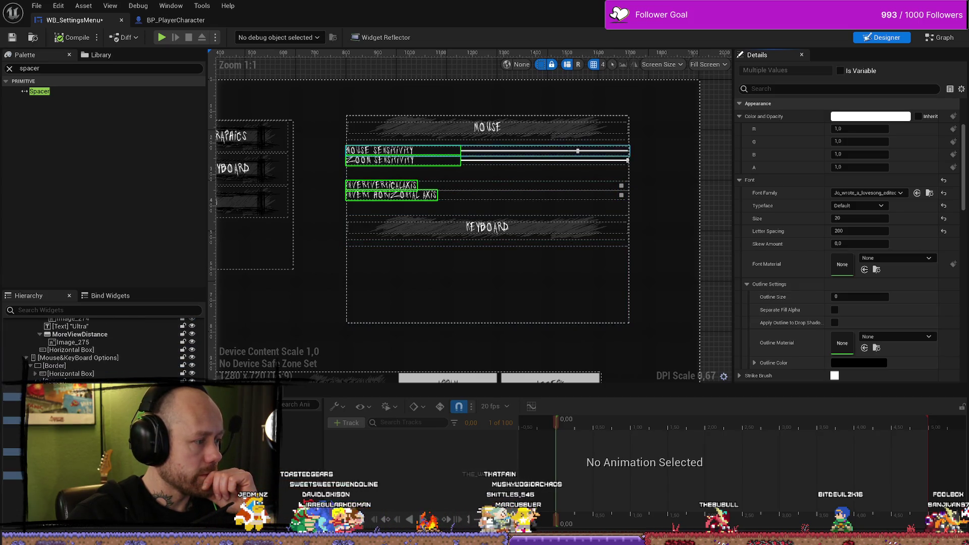
- Select and collapse the Mouse&KeyBoard Options container in the Hierarchy
left_click(89, 357)
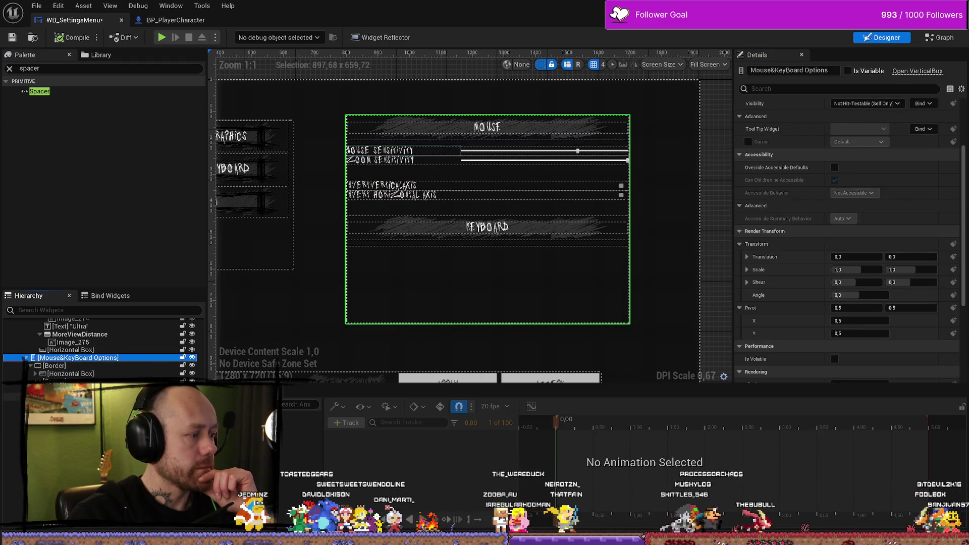
double_click(47, 359)
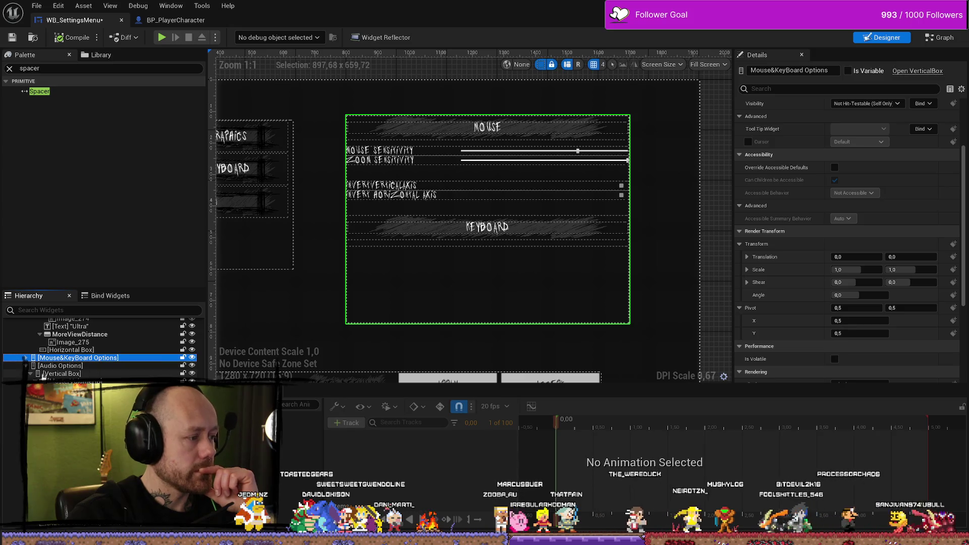
scroll(47, 359, "up", 3)
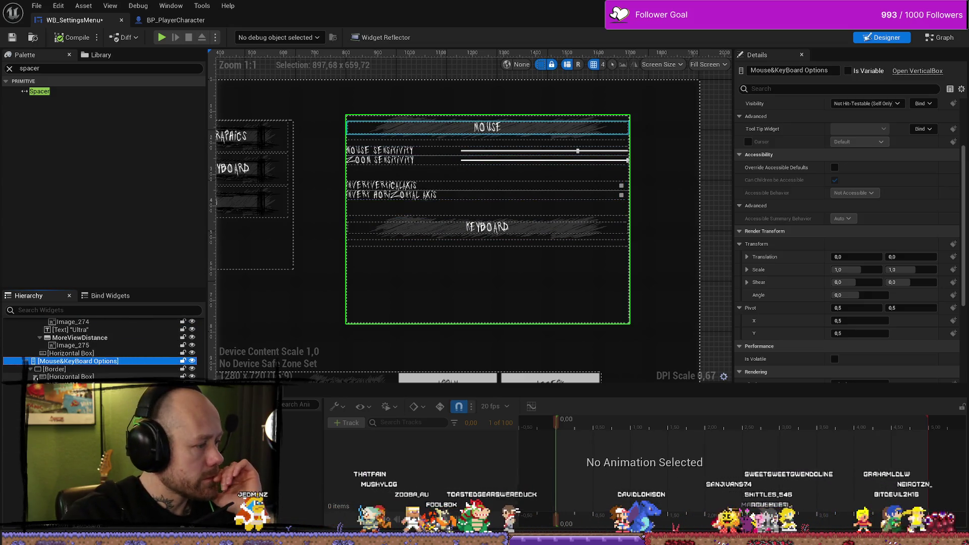
- Inspect the KEYBOARD heading, its scroll area and the empty InputActionsVB list
left_click(536, 235)
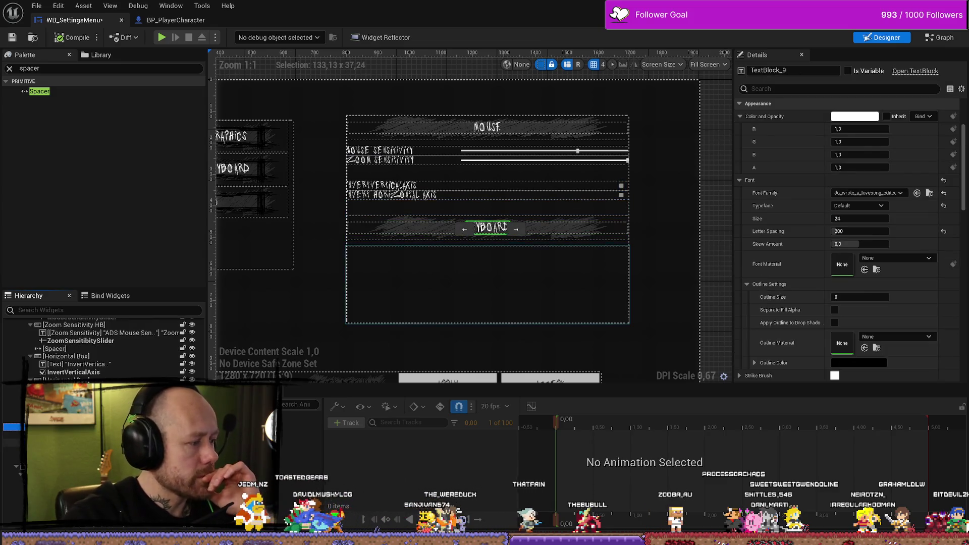
left_click(487, 284)
left_click(488, 245)
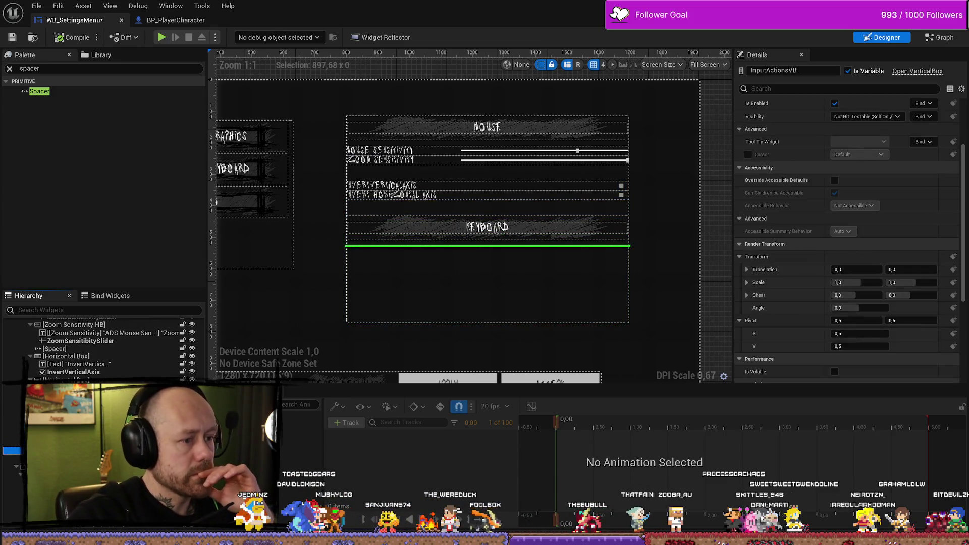
left_click(487, 283)
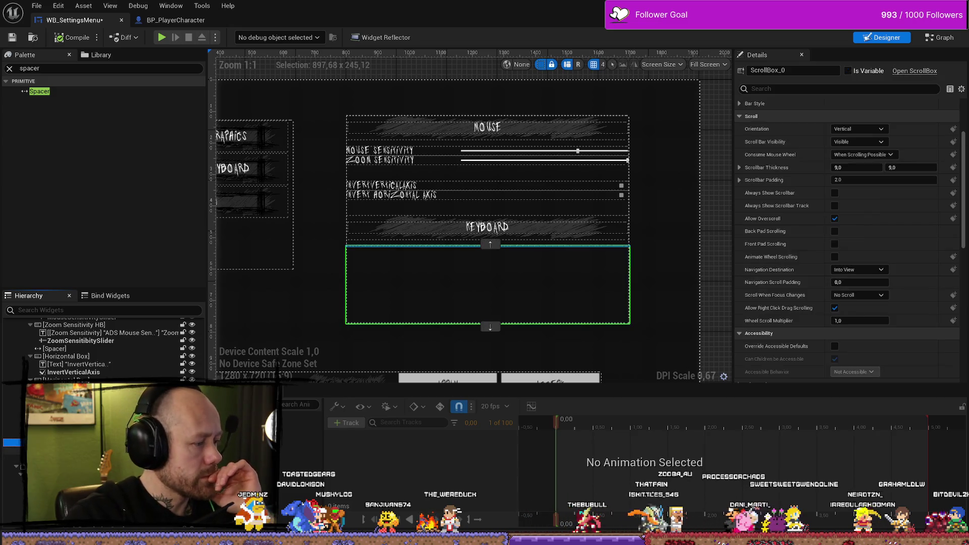
left_click(488, 246)
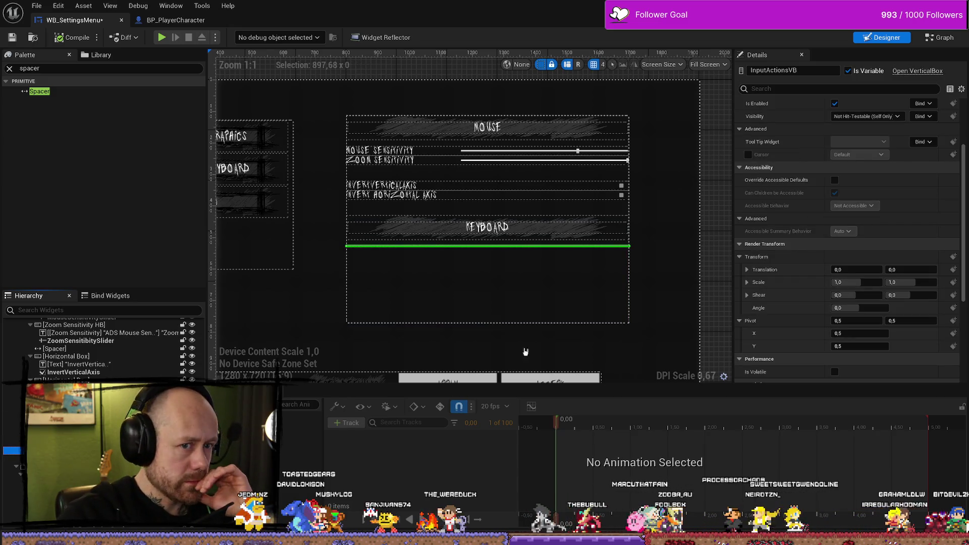
scroll(795, 198, "down", 5)
scroll(795, 198, "up", 8)
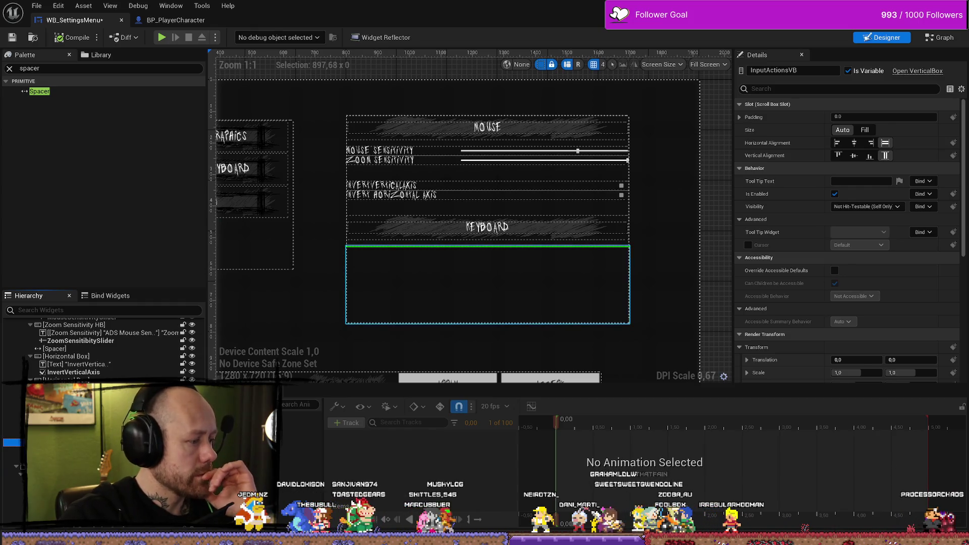
left_click(487, 285)
scroll(809, 286, "down", 6)
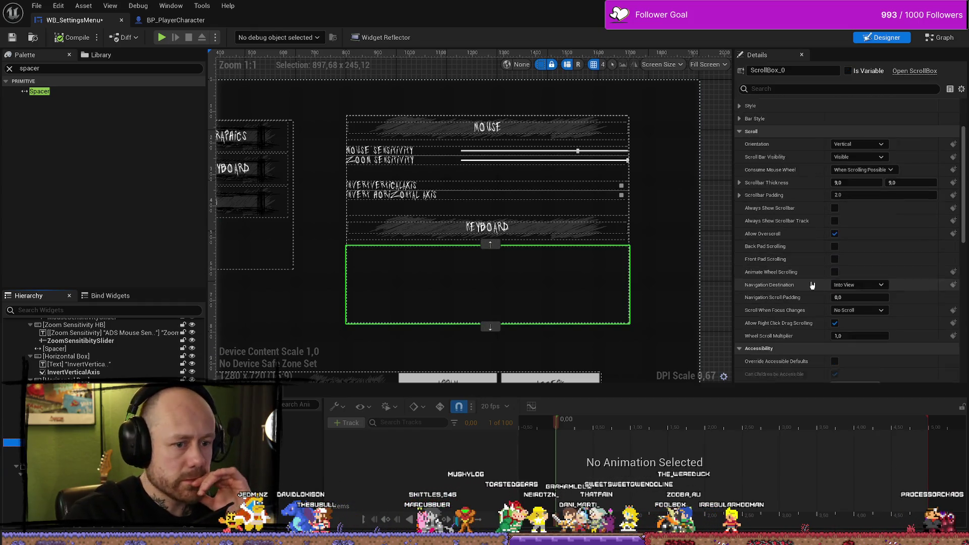
scroll(809, 286, "down", 2)
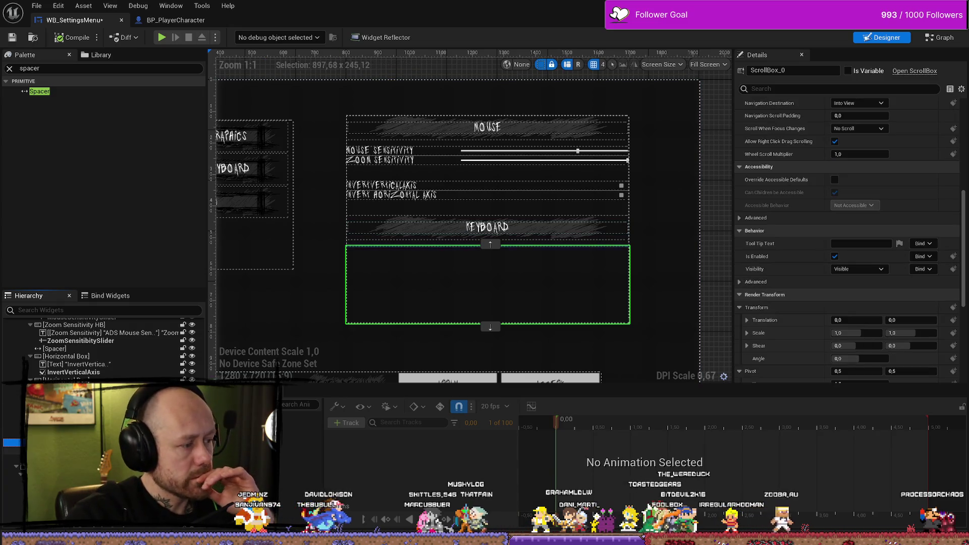
left_click(487, 245)
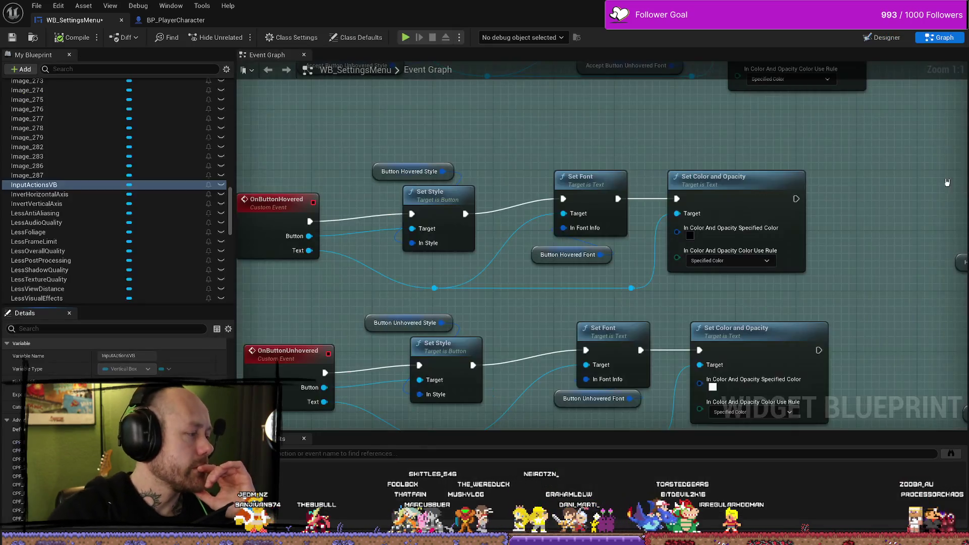
- Find references to InputActionsVB and jump to the Create Keymapping List function
right_click(81, 189)
left_click(112, 210)
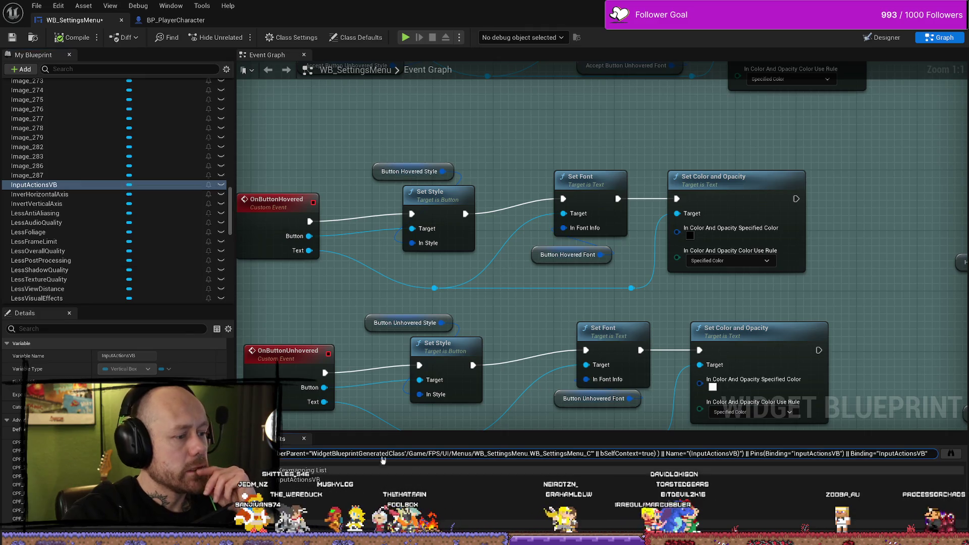
double_click(290, 480)
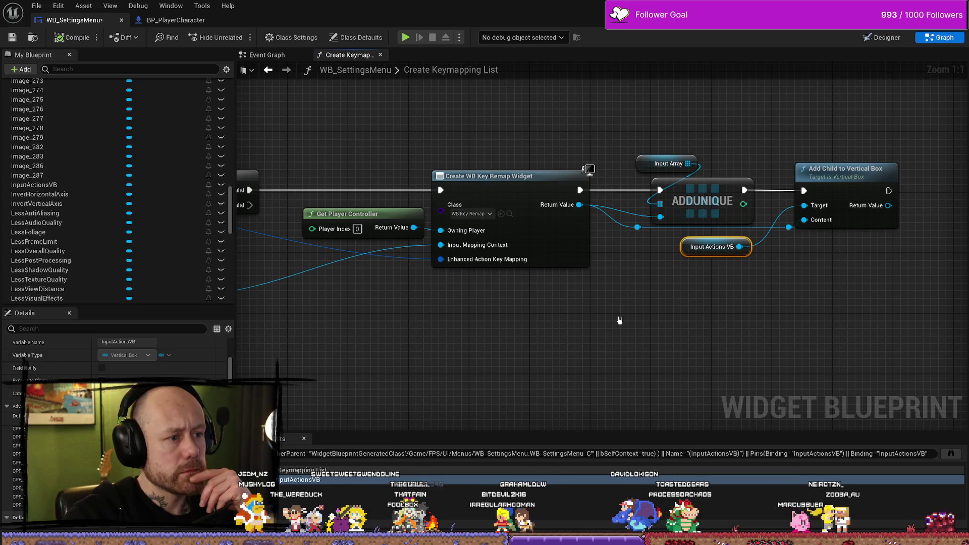
- Locate the WB_KeyRemap widget from the Create WB Key Remap Widget node and open it
left_click(534, 185)
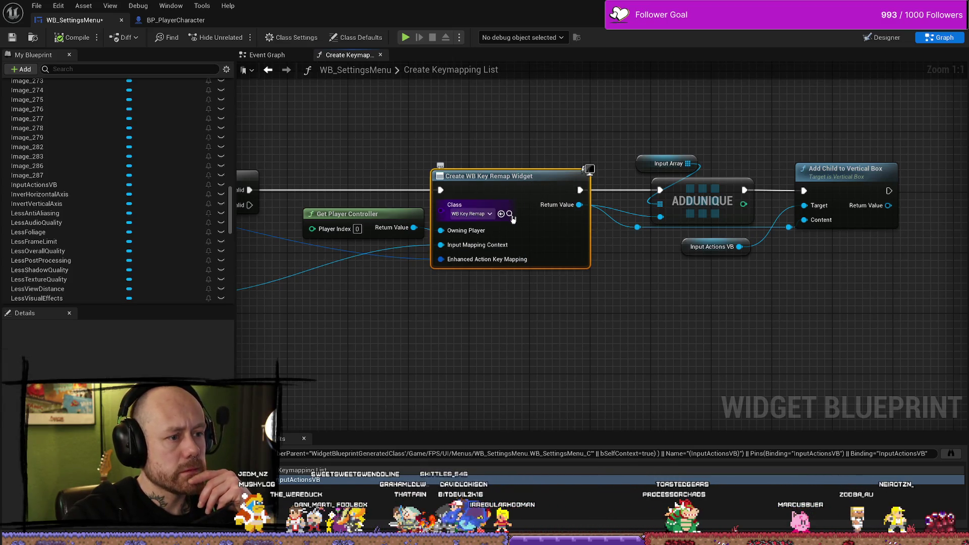
left_click(510, 214)
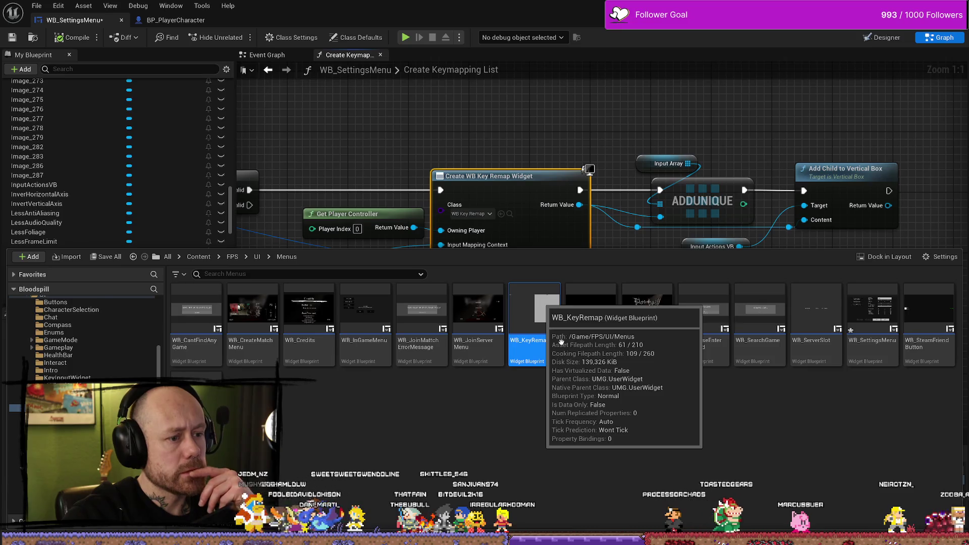
double_click(561, 341)
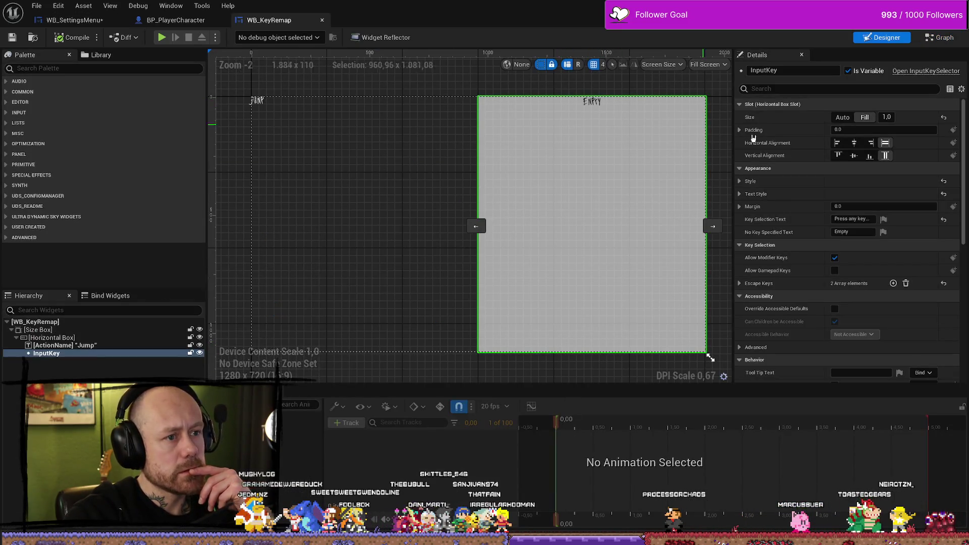
- Set the Jump action name text's font size to 20
scroll(858, 212, "down", 5)
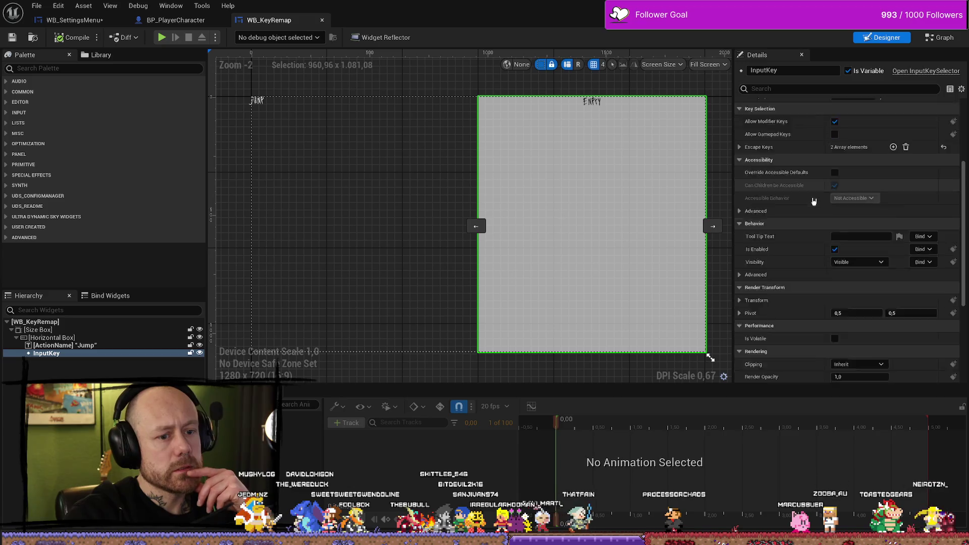
scroll(814, 200, "down", 3)
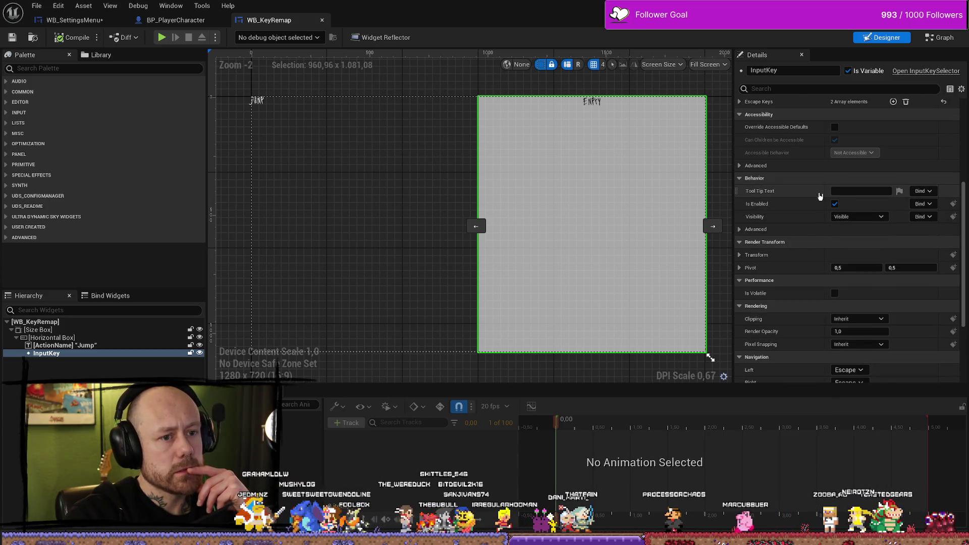
scroll(819, 196, "up", 8)
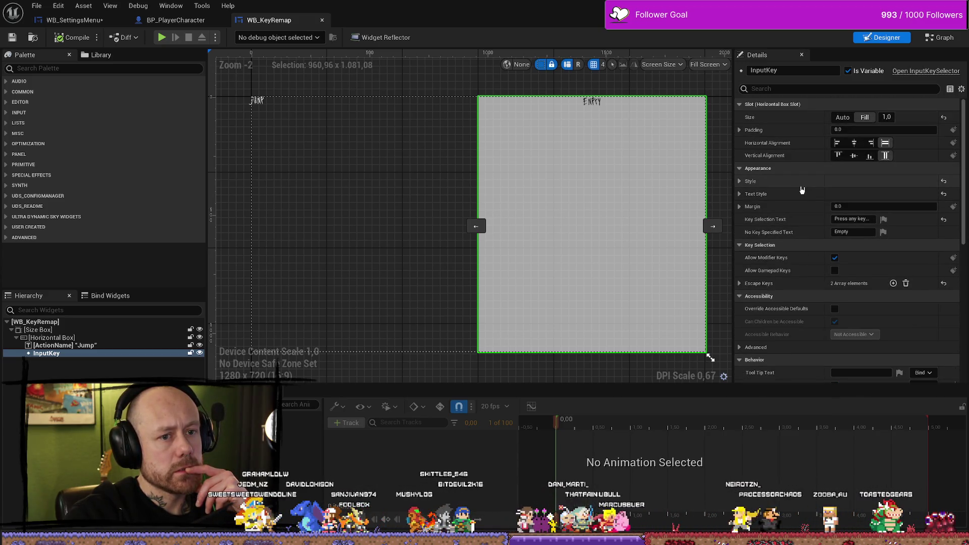
left_click(99, 347)
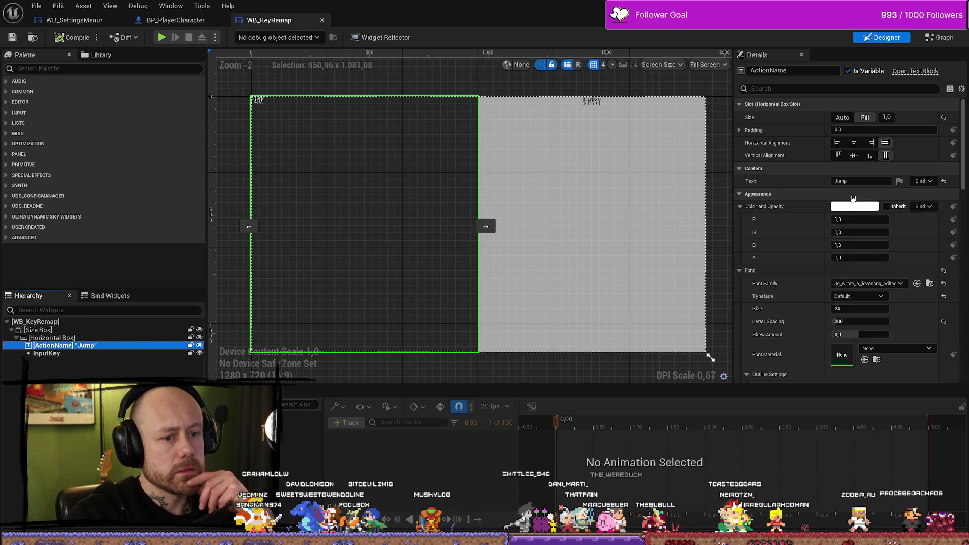
left_click(858, 308)
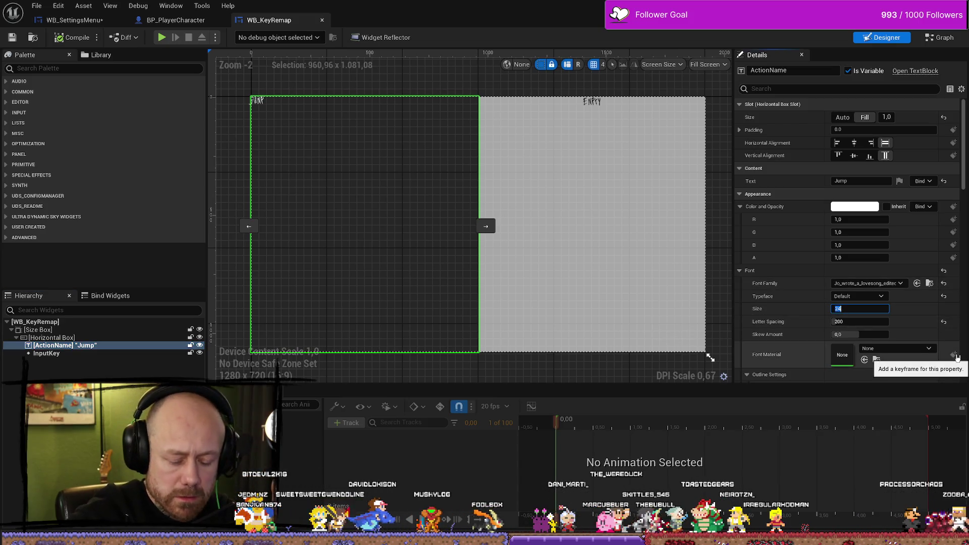
type("20")
key("Return")
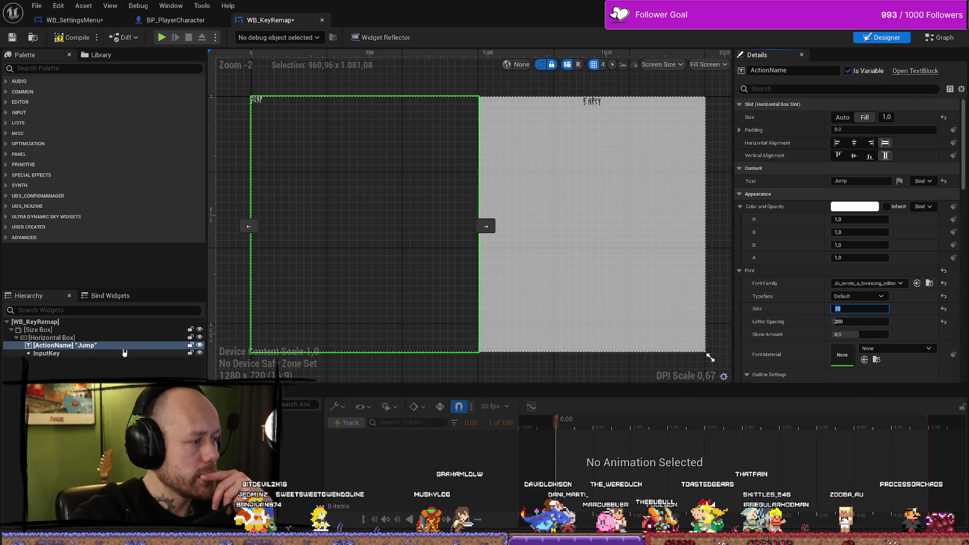
- Set the InputKey text's font size to 20 and compile WB_KeyRemap
left_click(86, 355)
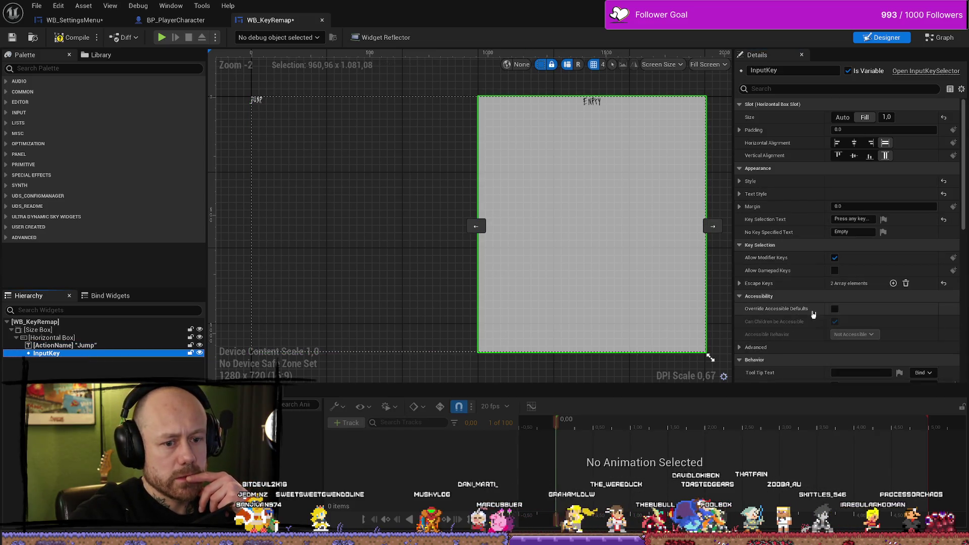
scroll(814, 314, "down", 5)
scroll(814, 315, "down", 8)
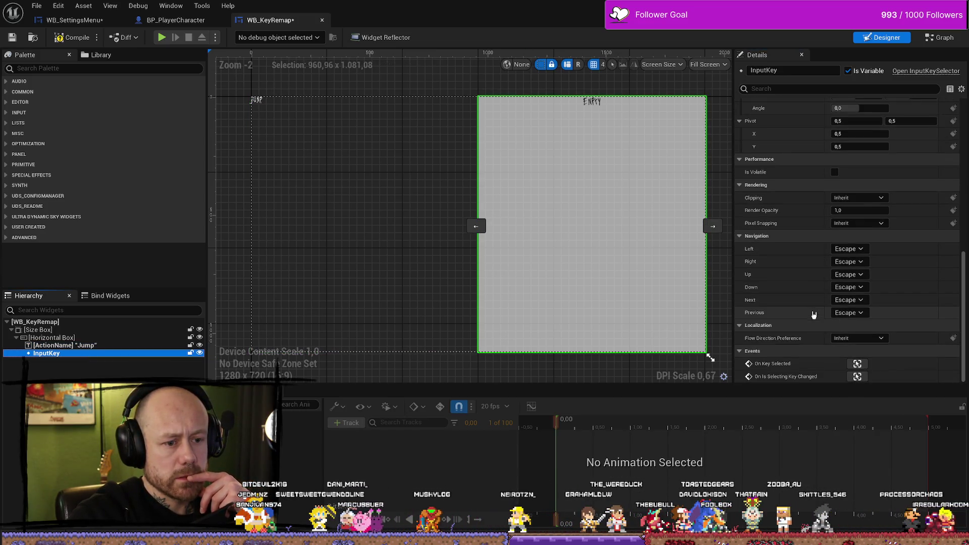
scroll(813, 303, "up", 12)
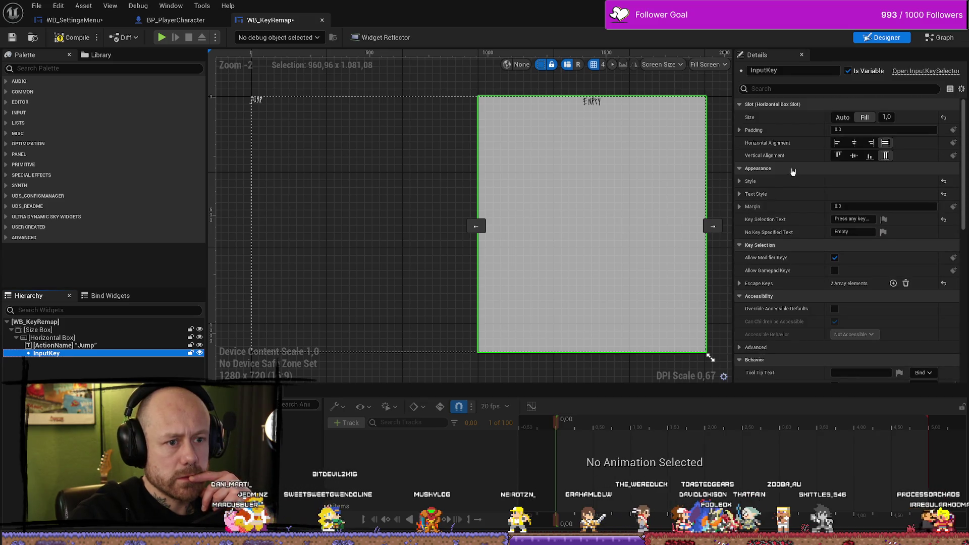
left_click(739, 180)
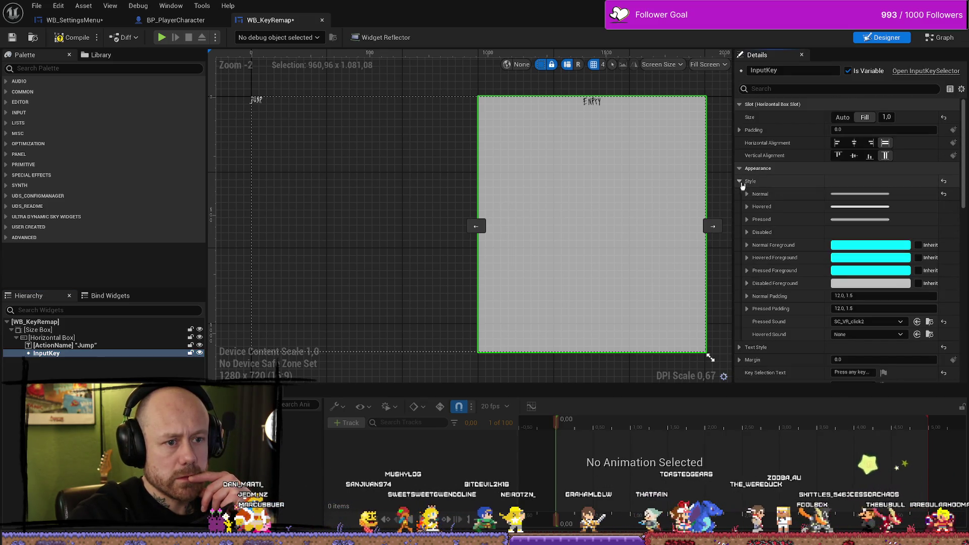
left_click(739, 180)
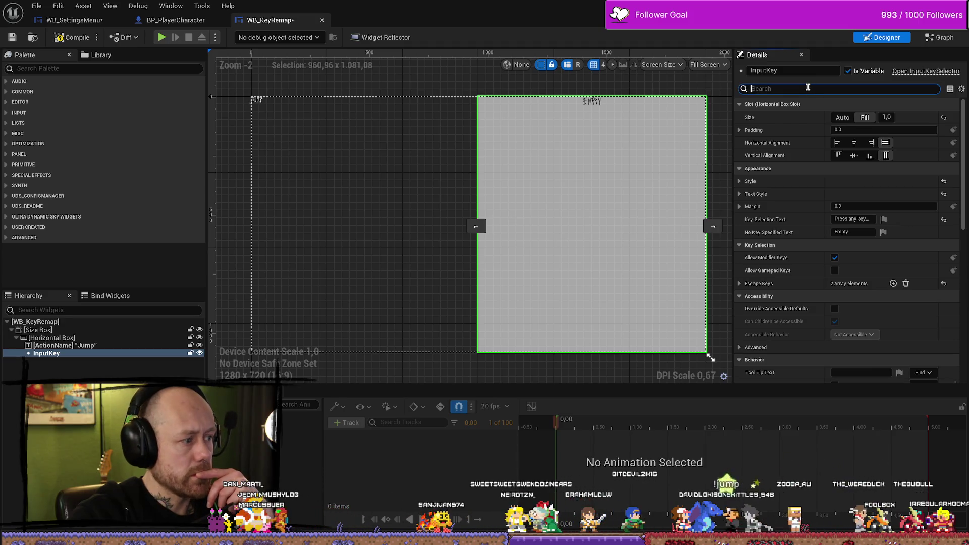
type("font")
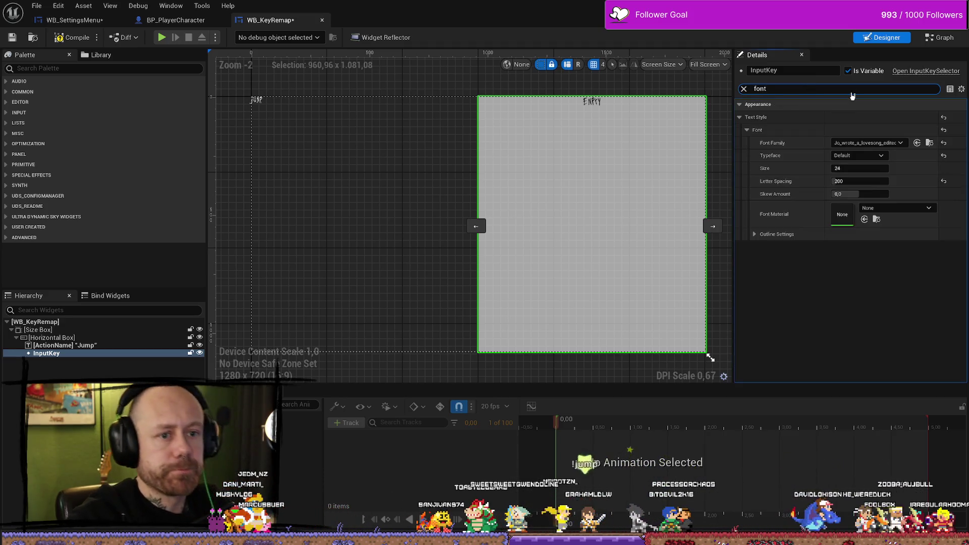
left_click(871, 167)
type("20")
key("Return")
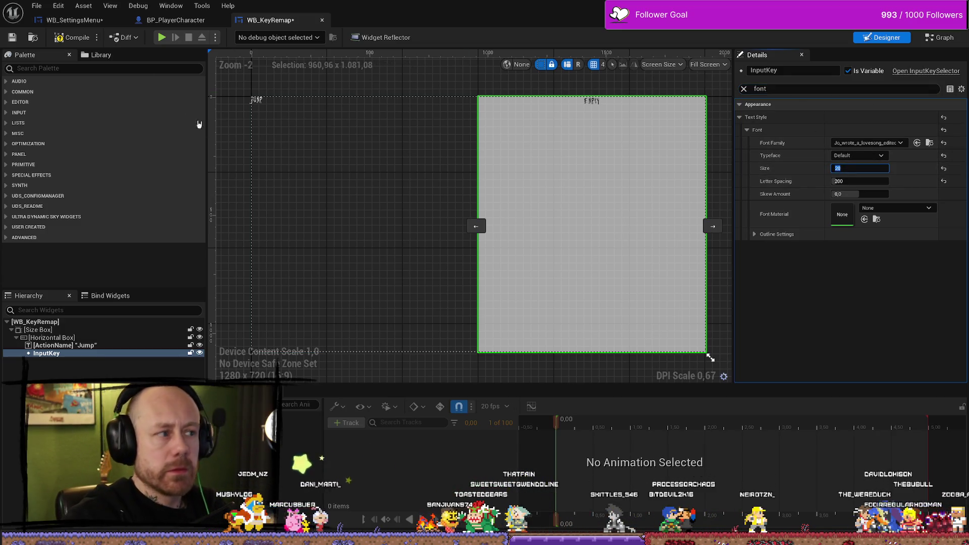
left_click(72, 38)
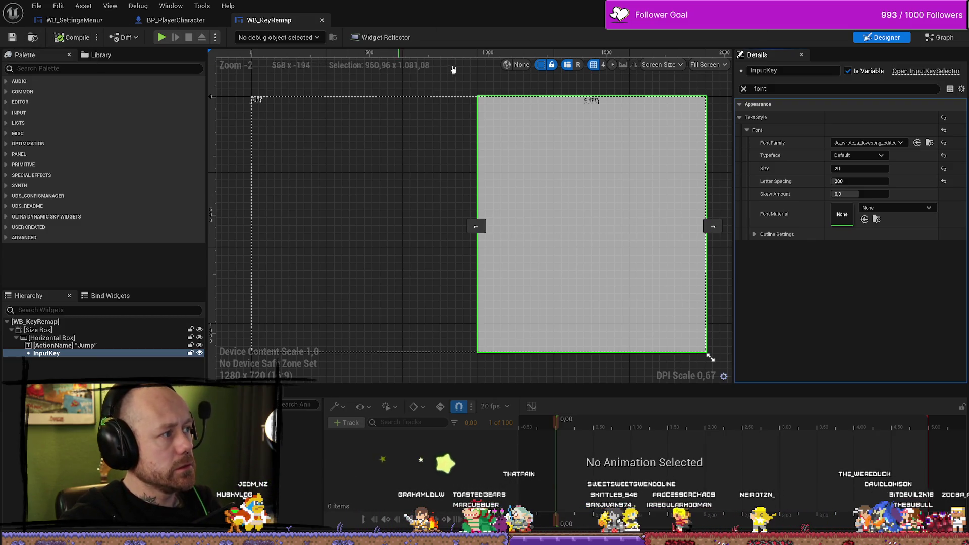
key("alt+Tab")
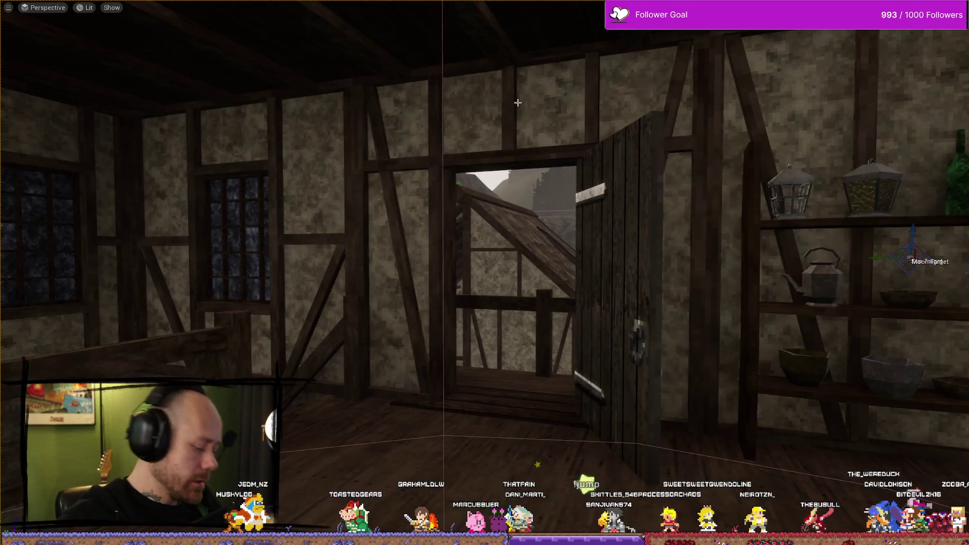
- Start play-in-editor, open Settings from the pause menu, and scroll the Mouse & Keyboard bindings
key("alt+p")
key("Escape")
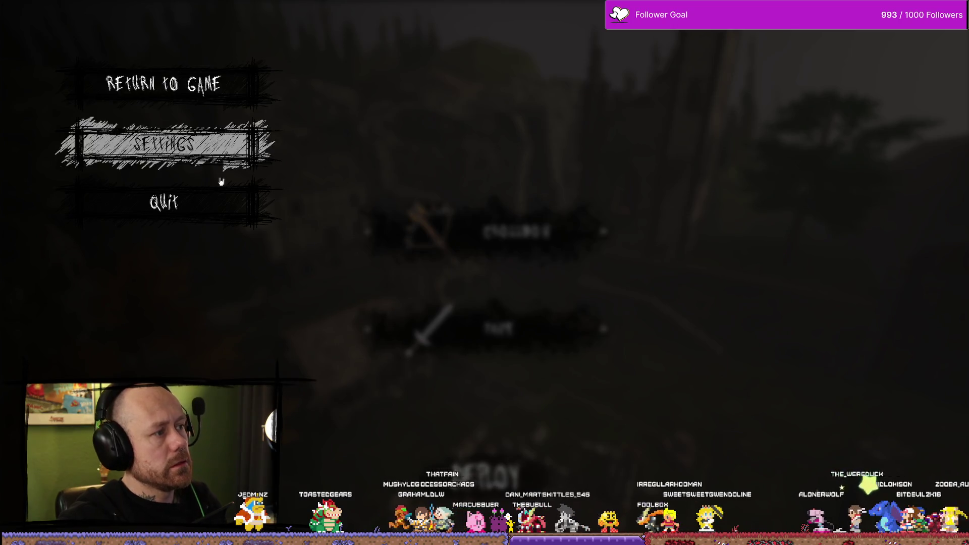
left_click(233, 152)
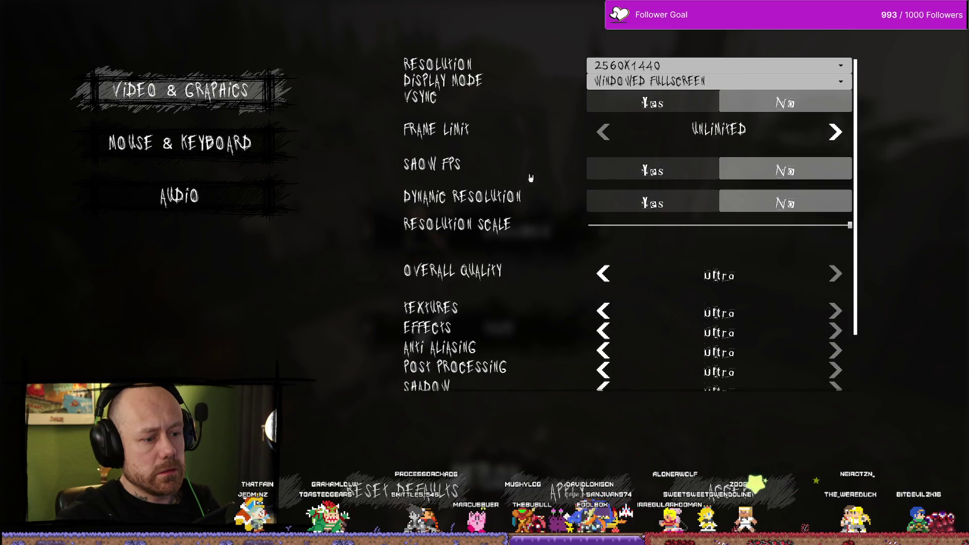
left_click(242, 144)
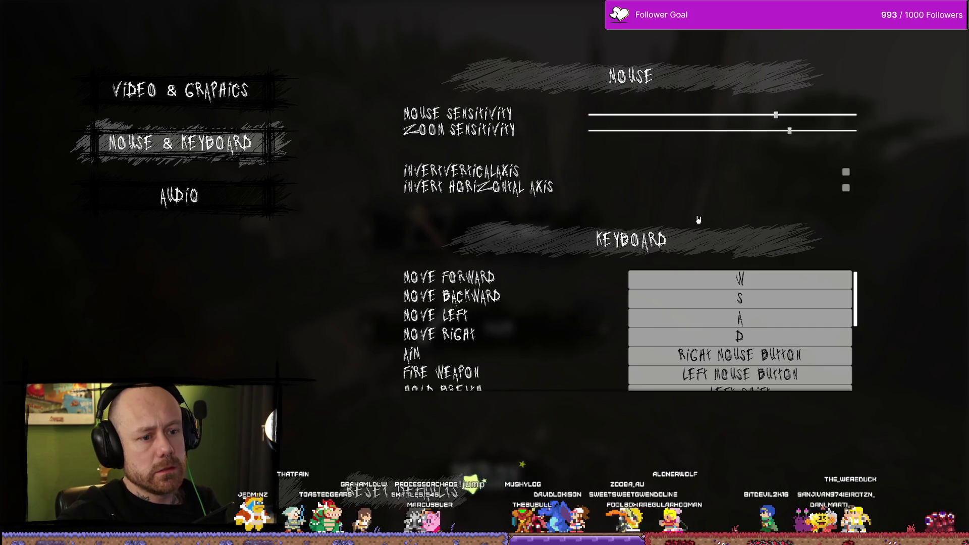
scroll(585, 283, "down", 5)
scroll(583, 294, "down", 1)
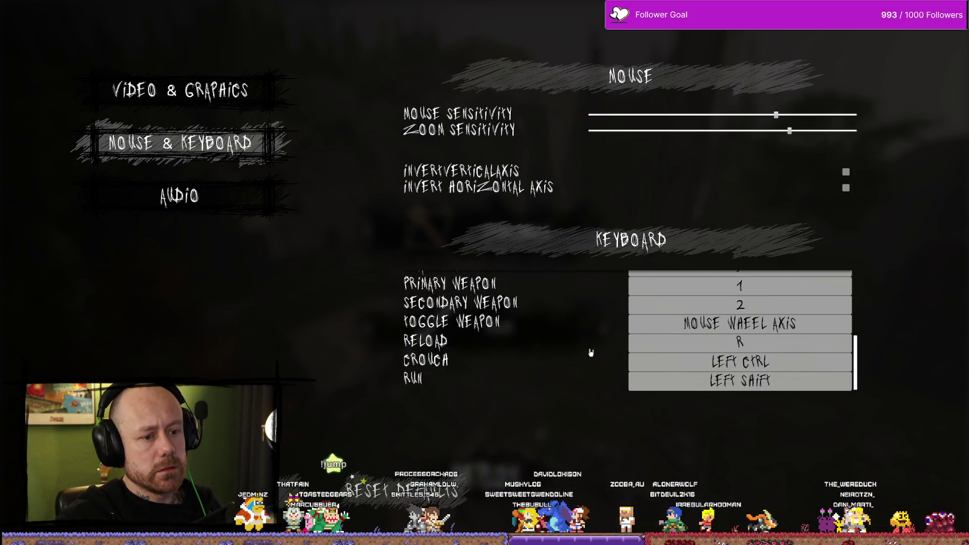
scroll(588, 292, "up", 5)
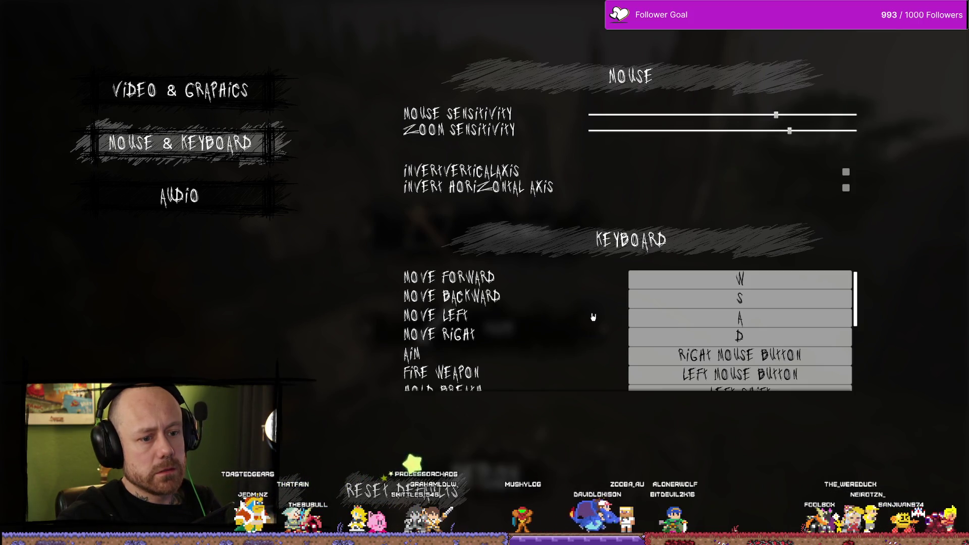
scroll(593, 317, "down", 6)
scroll(525, 318, "up", 6)
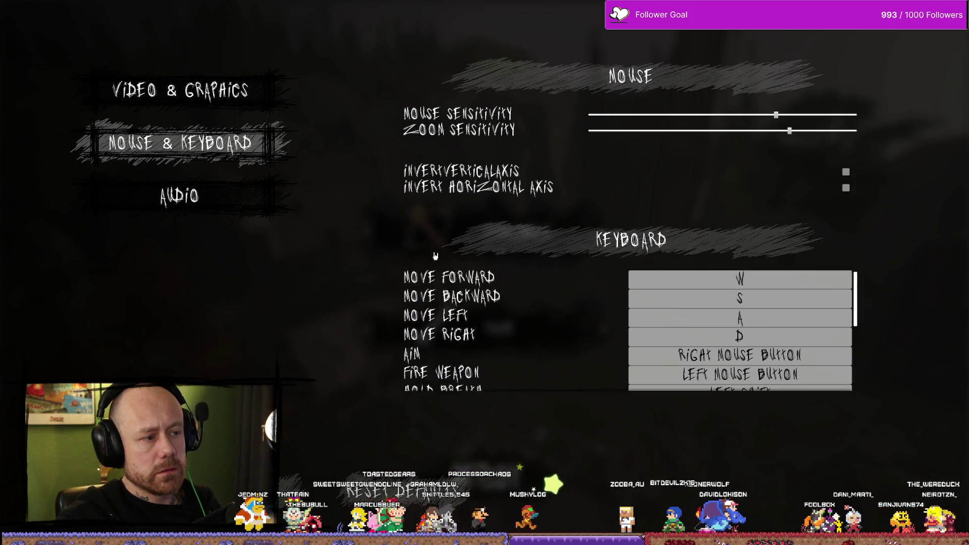
- Flip between the Video & Graphics and Mouse & Keyboard pages, close settings, and deploy
key("q")
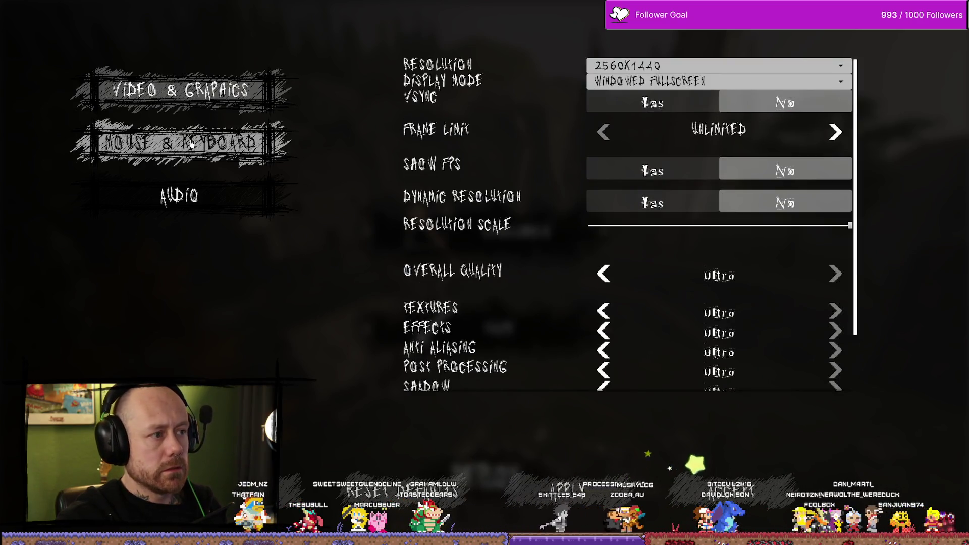
left_click(196, 143)
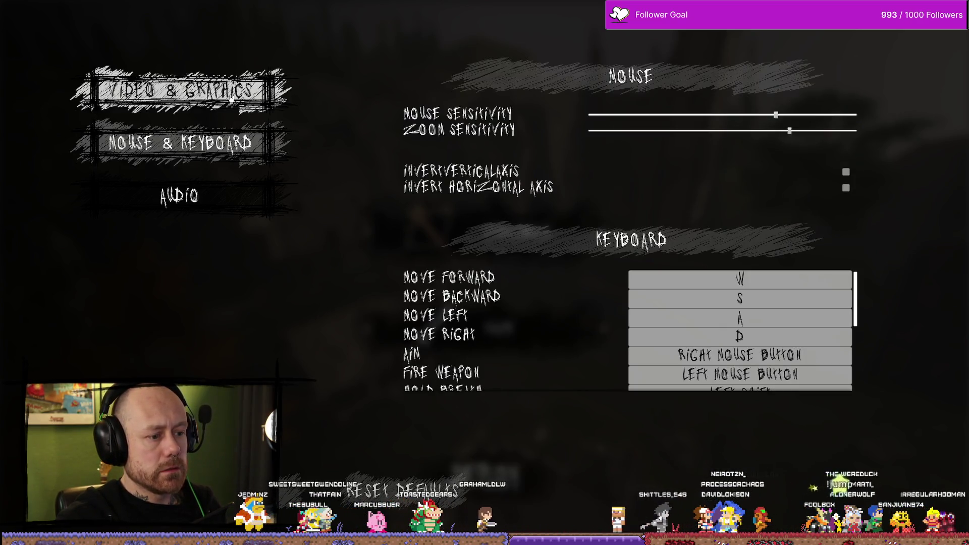
left_click(230, 96)
left_click(255, 147)
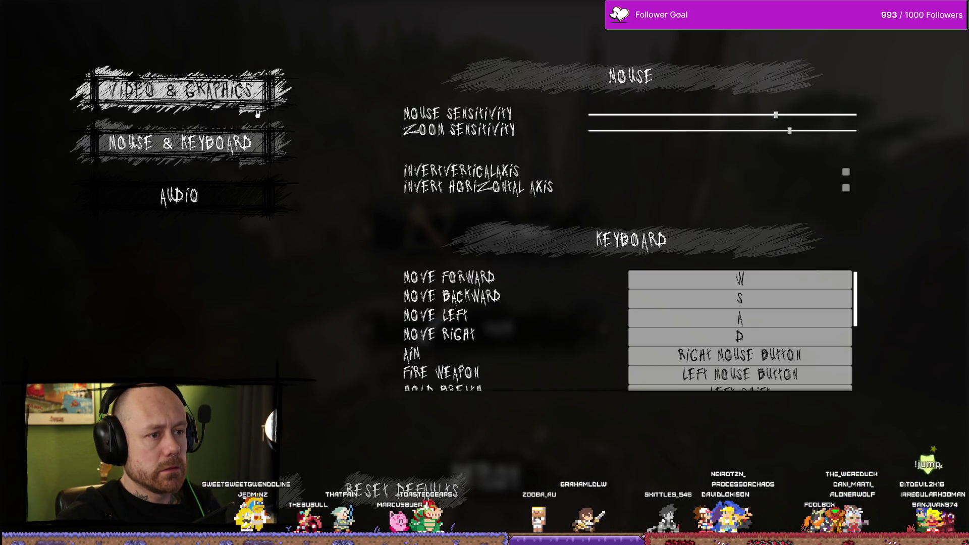
left_click(242, 94)
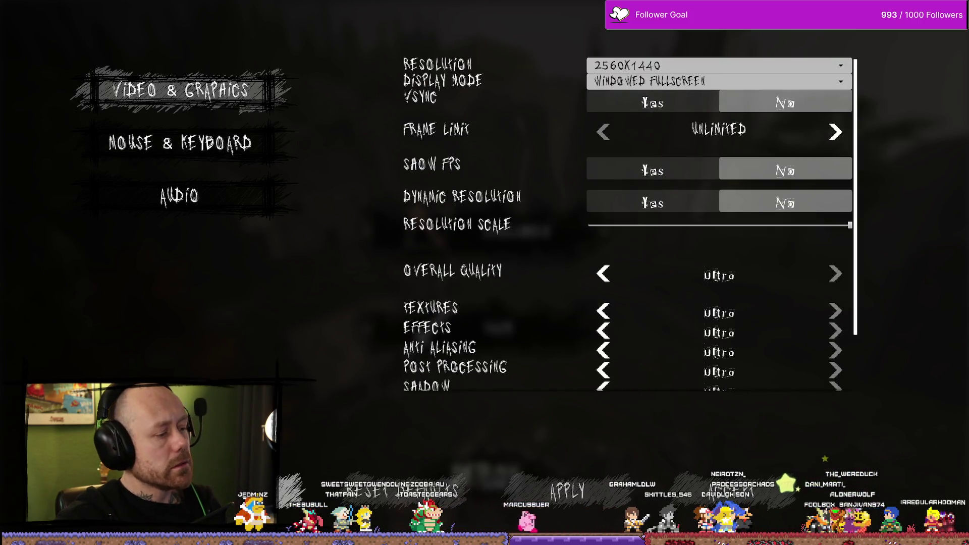
key("Escape")
left_click(525, 453)
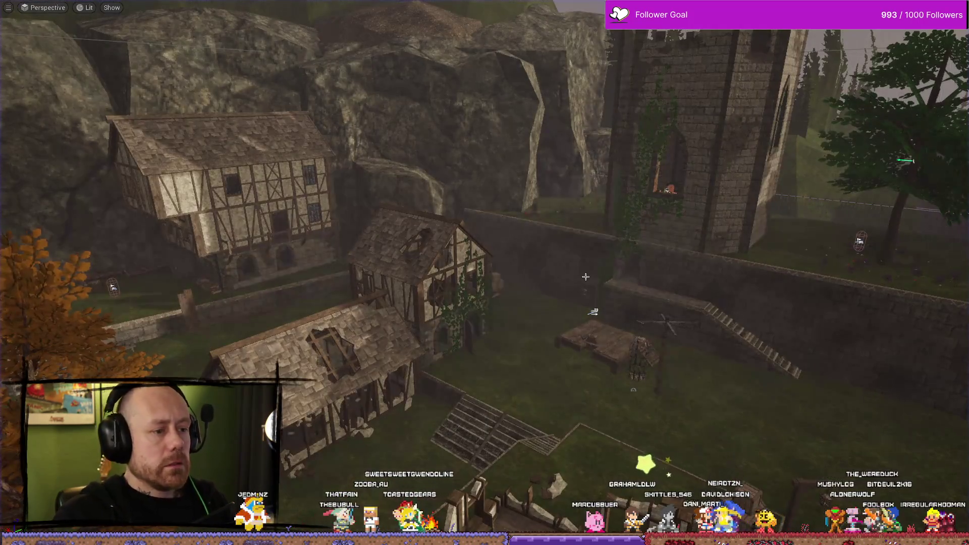
- Restore the editor layout and open WB_SettingsMenu in its Designer view
key("F11")
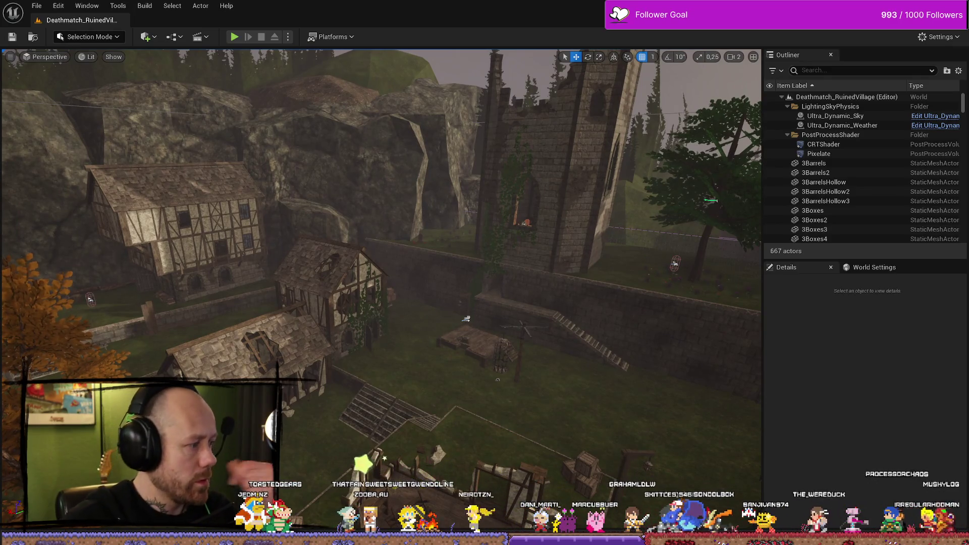
key("alt+Tab")
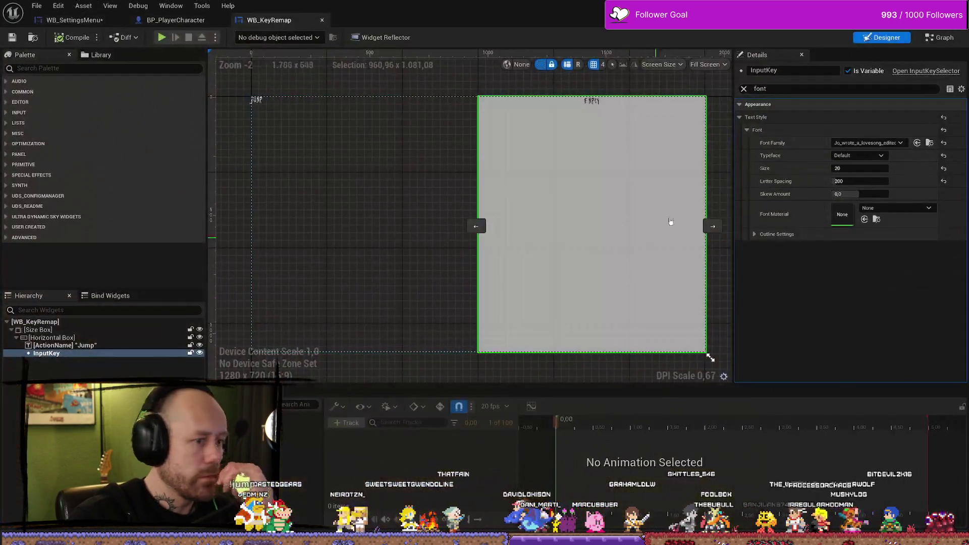
left_click(176, 20)
left_click(76, 19)
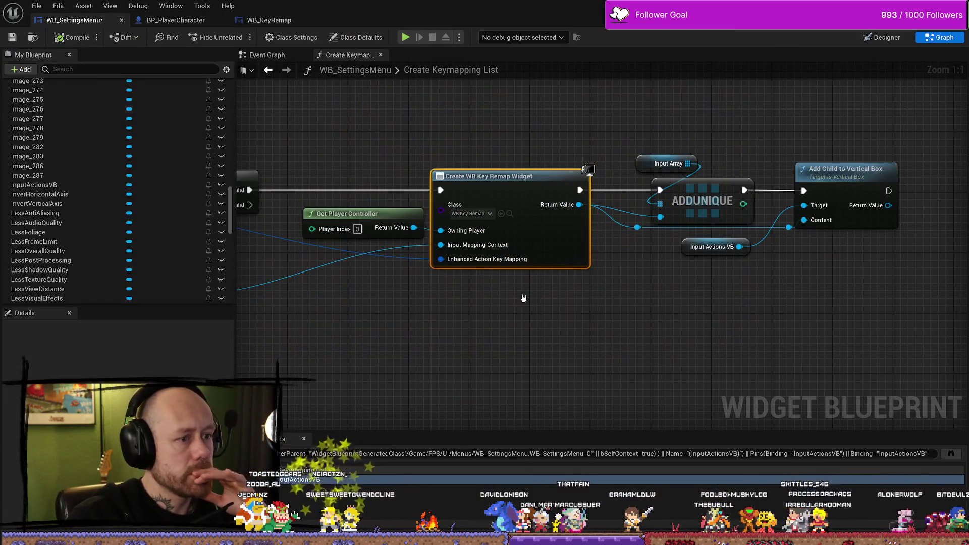
left_click(888, 37)
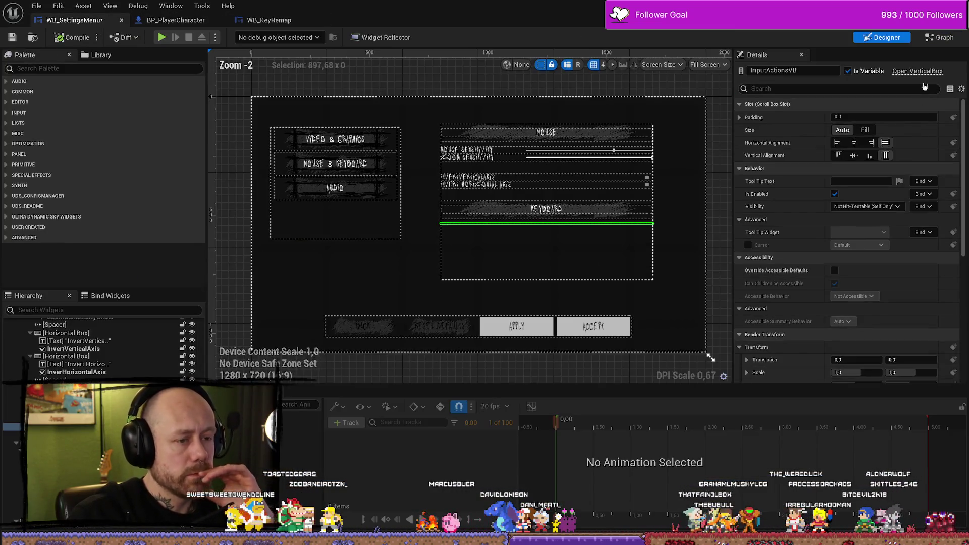
- Stretch SizeBox_30 taller to 731.79, then compile and save WB_SettingsMenu
left_click(565, 263)
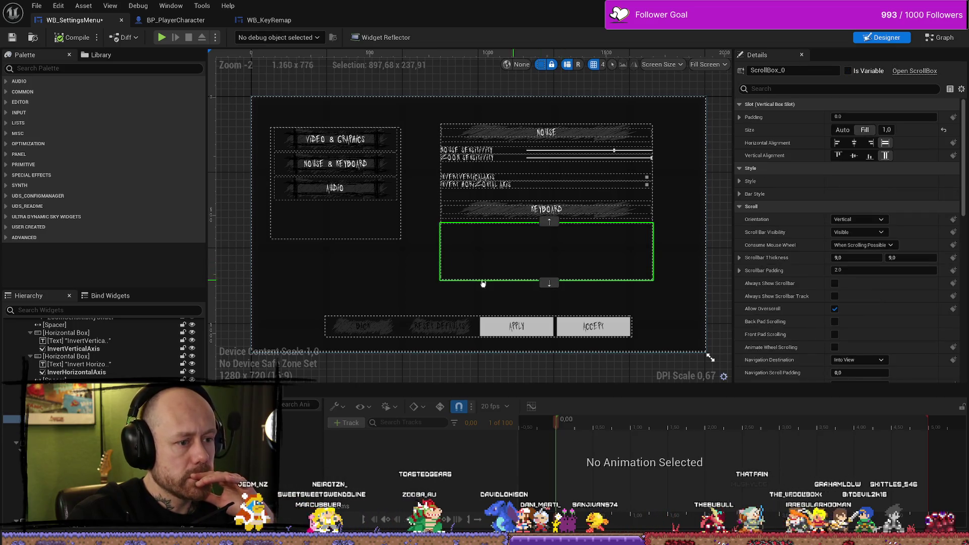
scroll(86, 363, "up", 10)
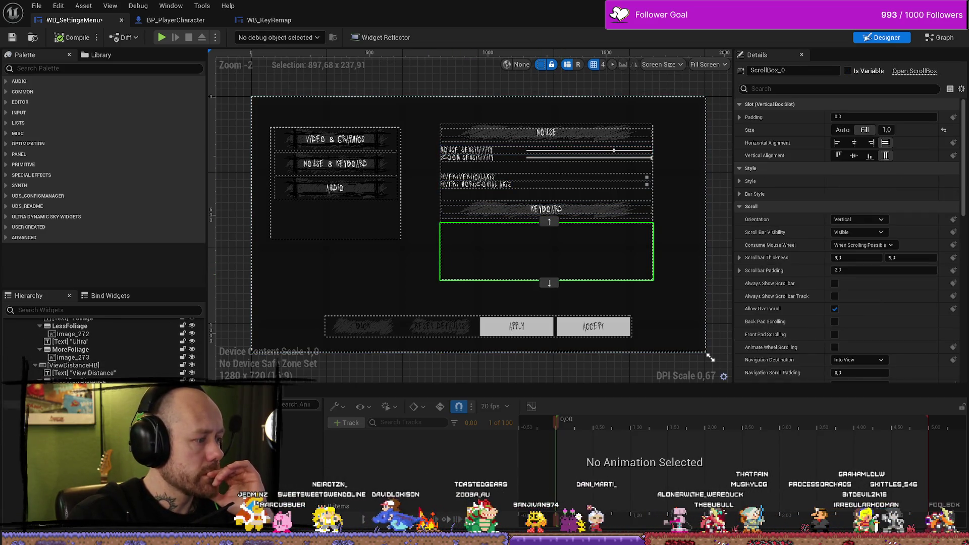
left_click(13, 427)
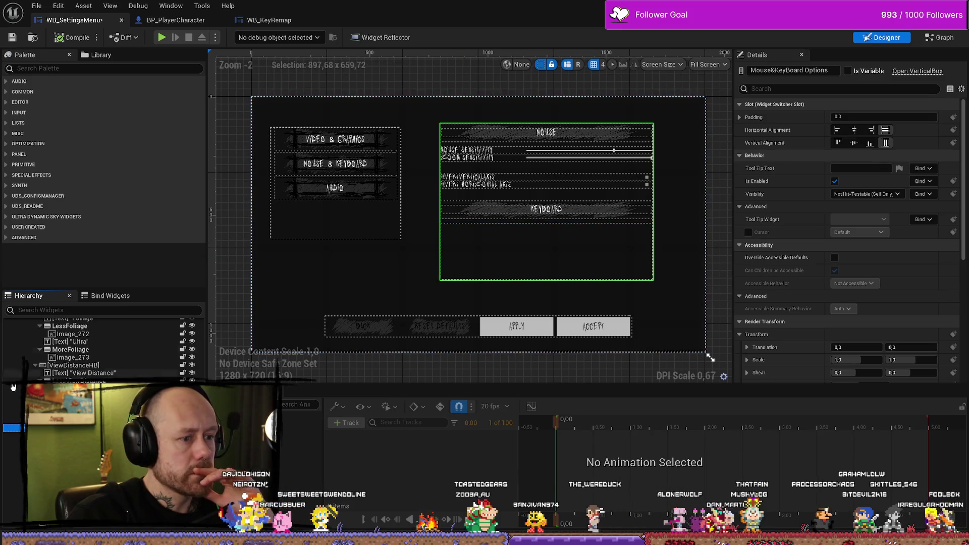
scroll(14, 387, "up", 8)
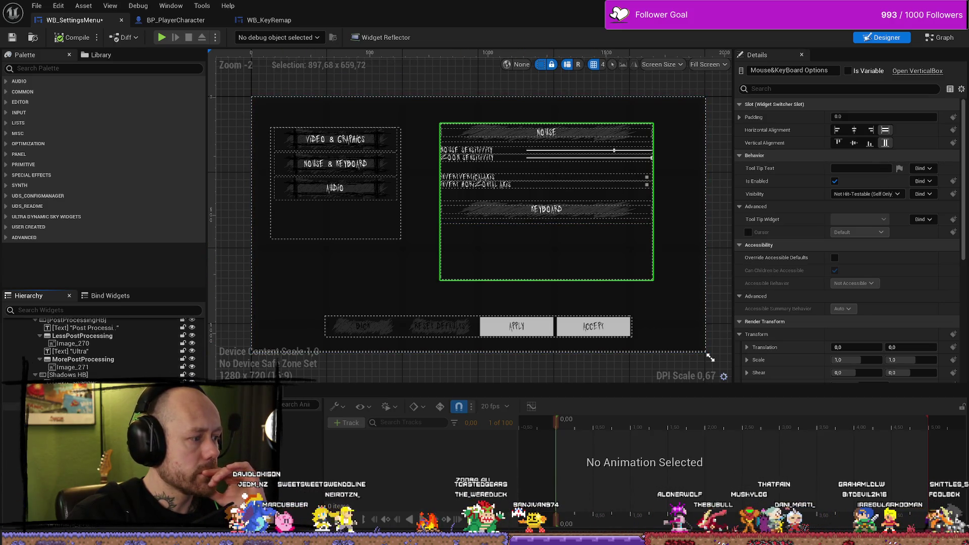
scroll(121, 376, "up", 10)
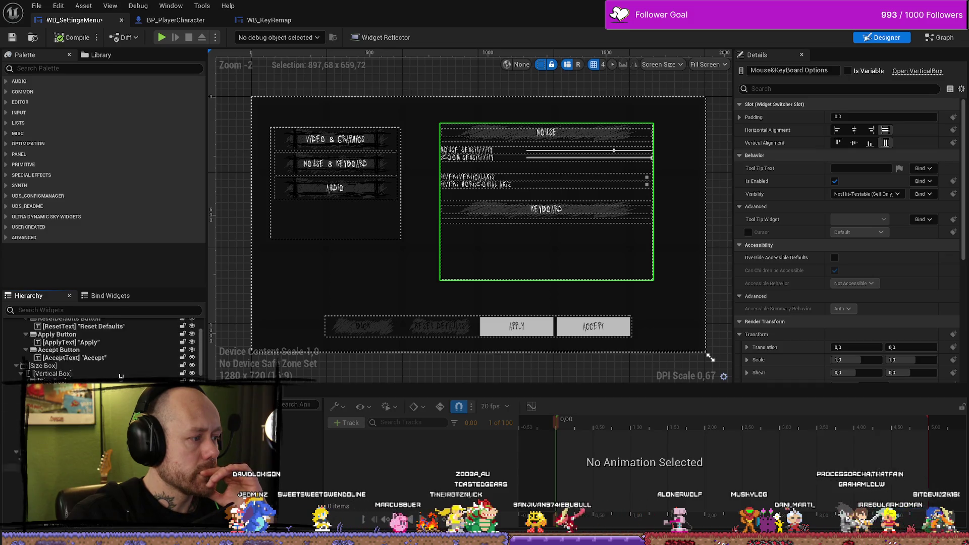
scroll(121, 376, "down", 2)
left_click(547, 298)
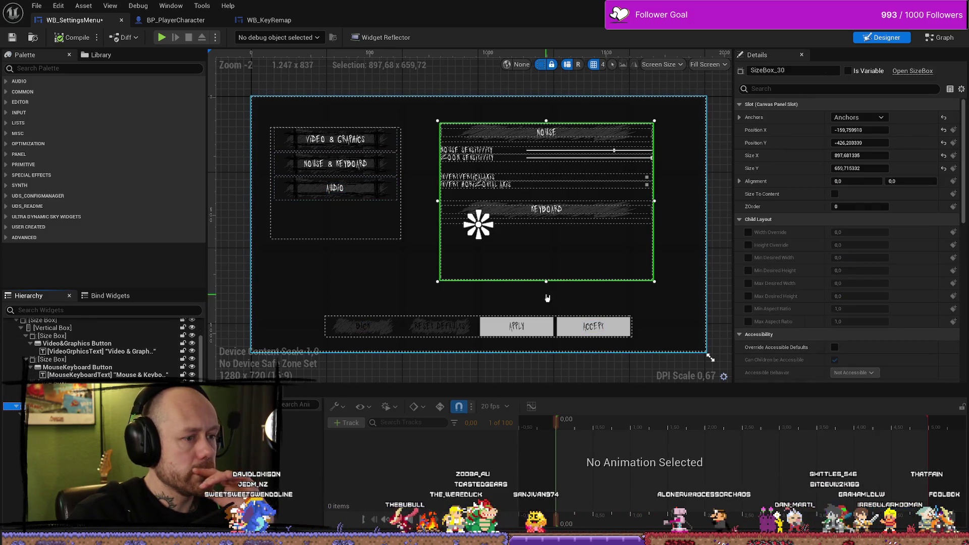
left_click_drag(546, 281, 546, 300)
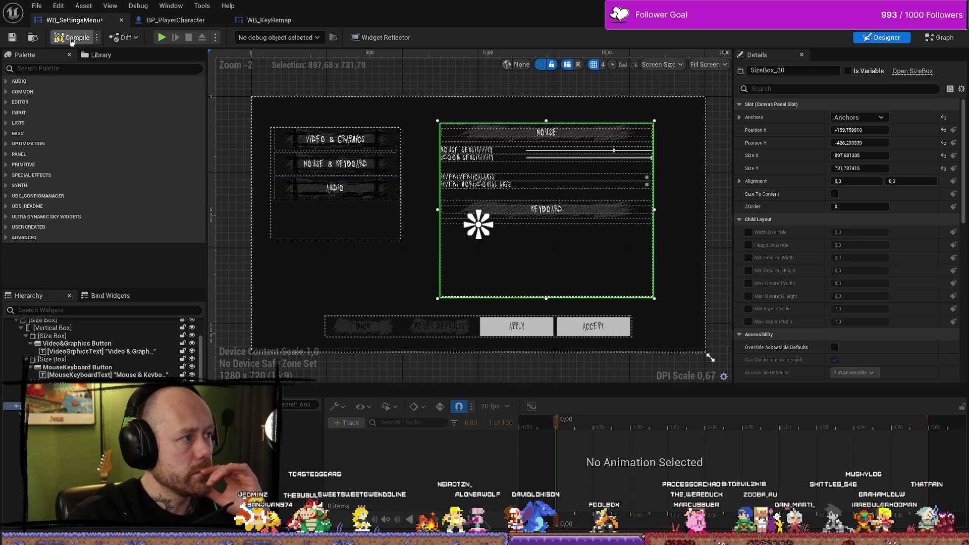
left_click(11, 43)
left_click(11, 44)
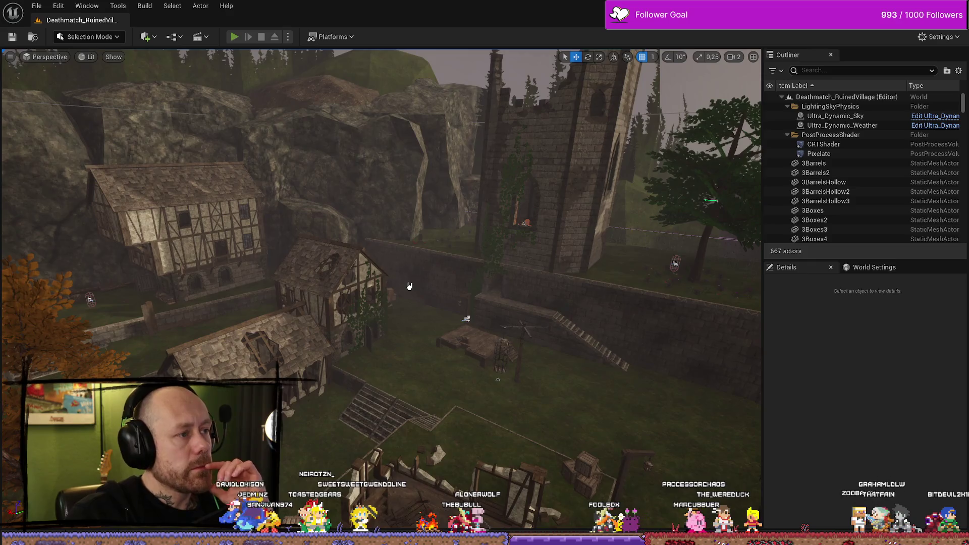
- Start a fullscreen play session, open Settings, and scroll the Video & Graphics page
key("alt+p")
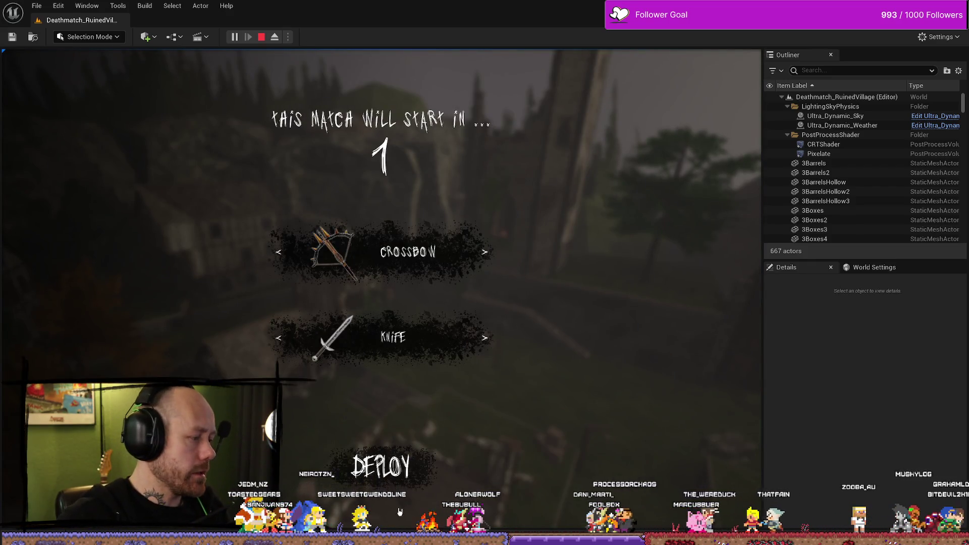
key("F11")
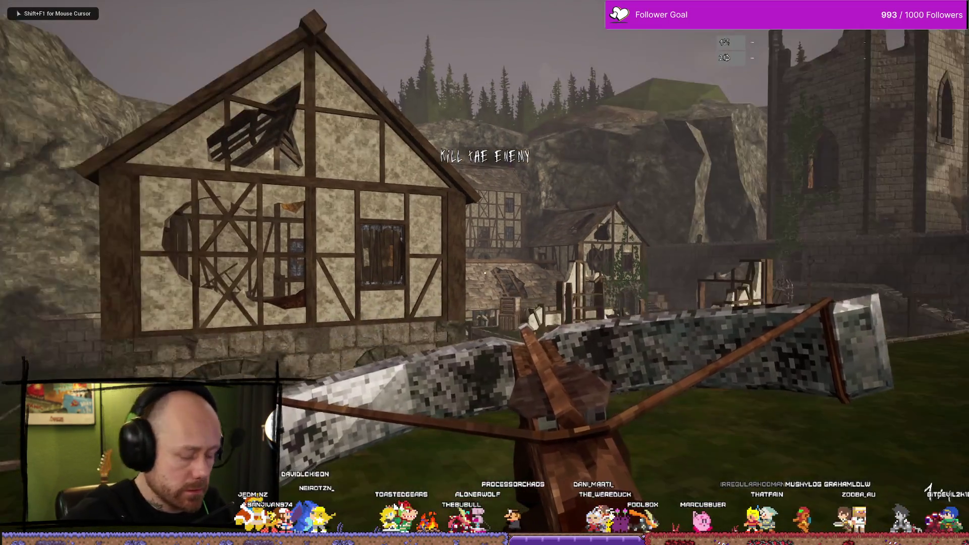
key("Escape")
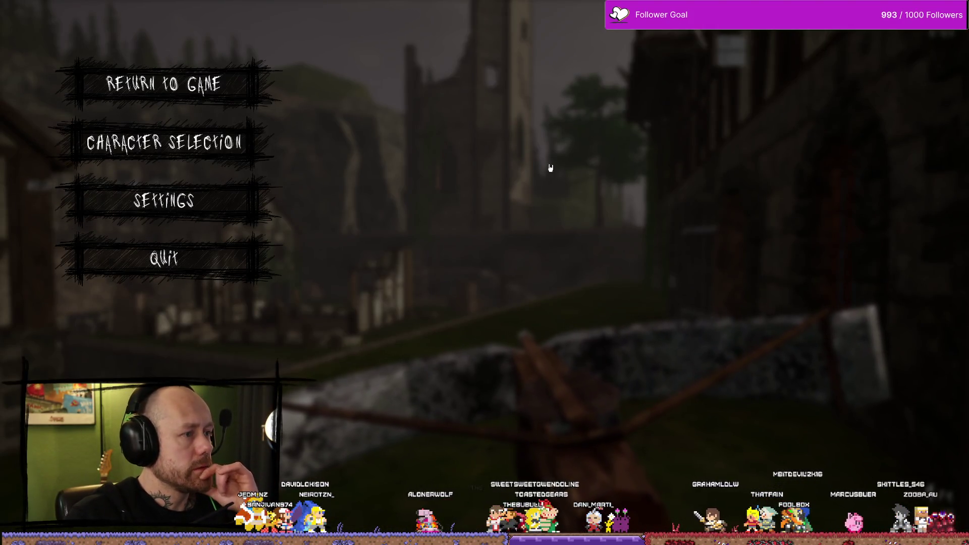
left_click(164, 200)
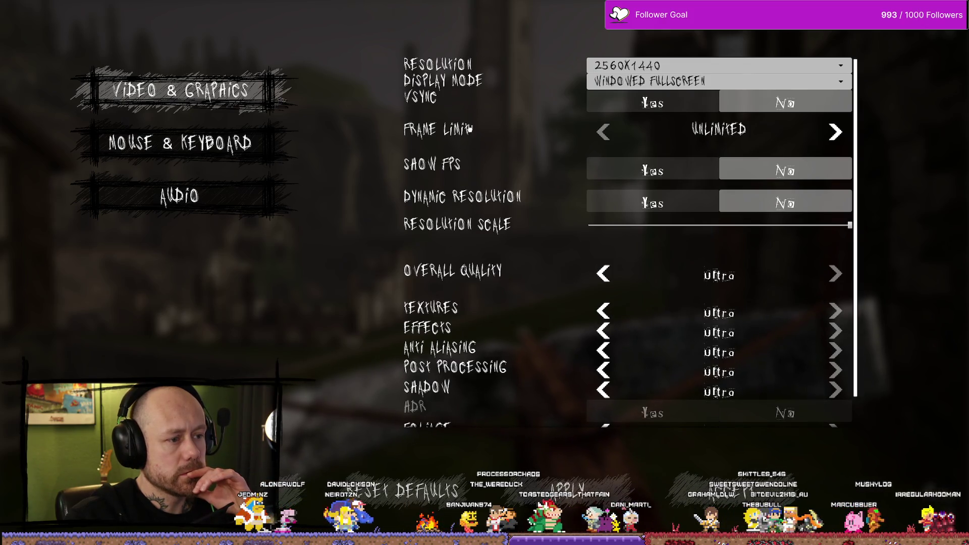
scroll(473, 187, "down", 1)
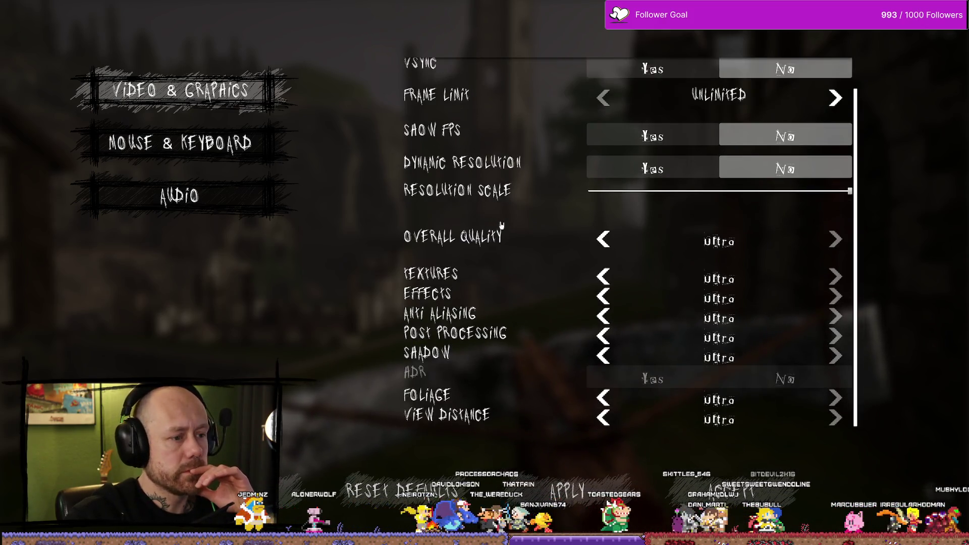
scroll(503, 278, "up", 1)
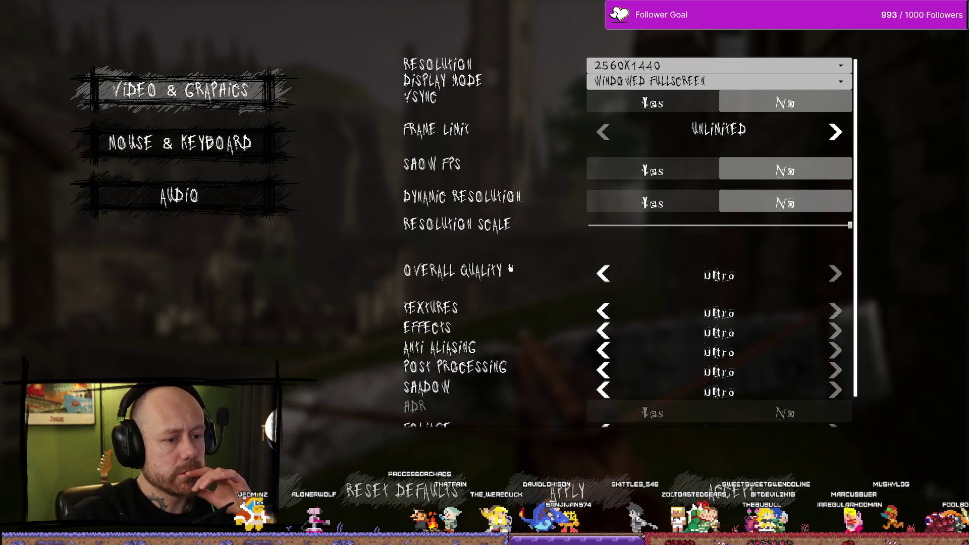
scroll(525, 216, "down", 1)
scroll(514, 212, "up", 1)
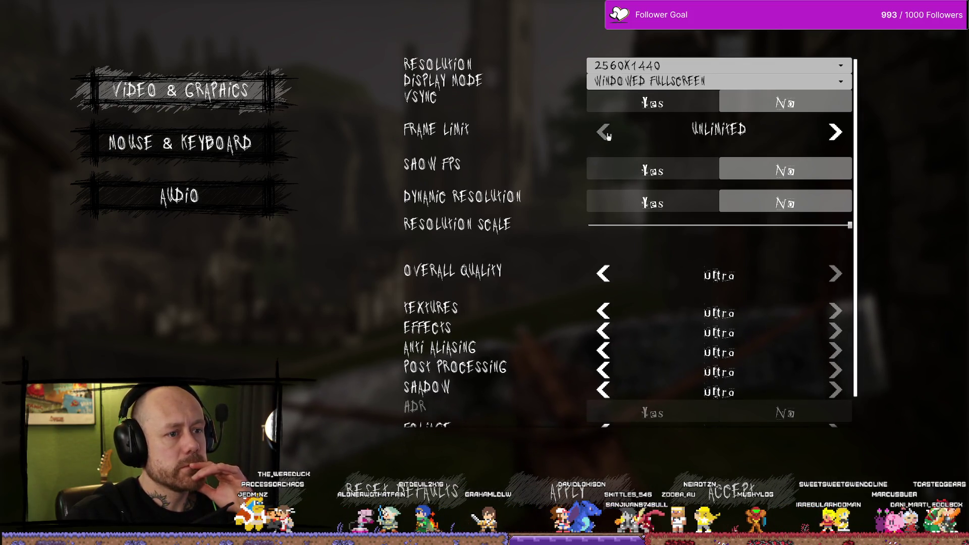
- Scroll the Mouse & Keyboard key bindings down to Reload, then close settings
left_click(189, 154)
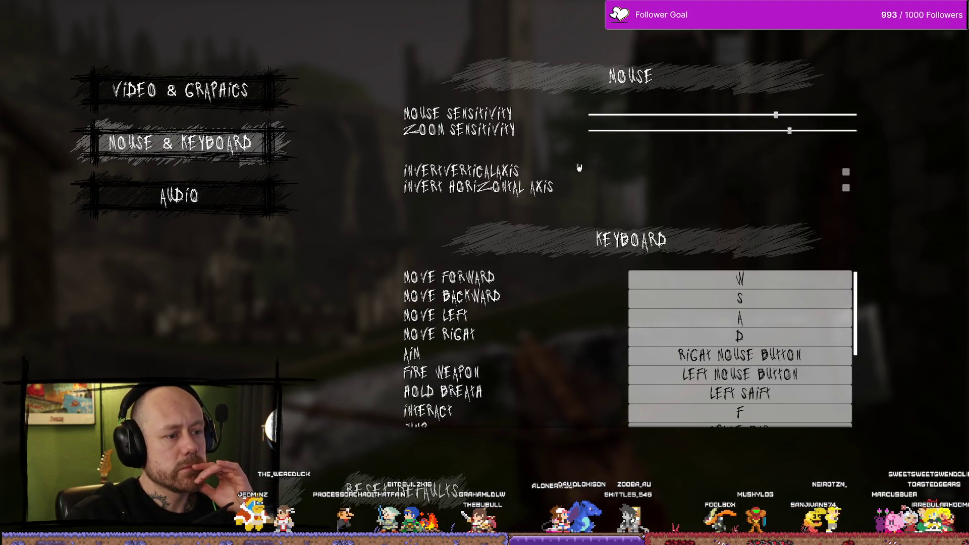
scroll(575, 331, "down", 5)
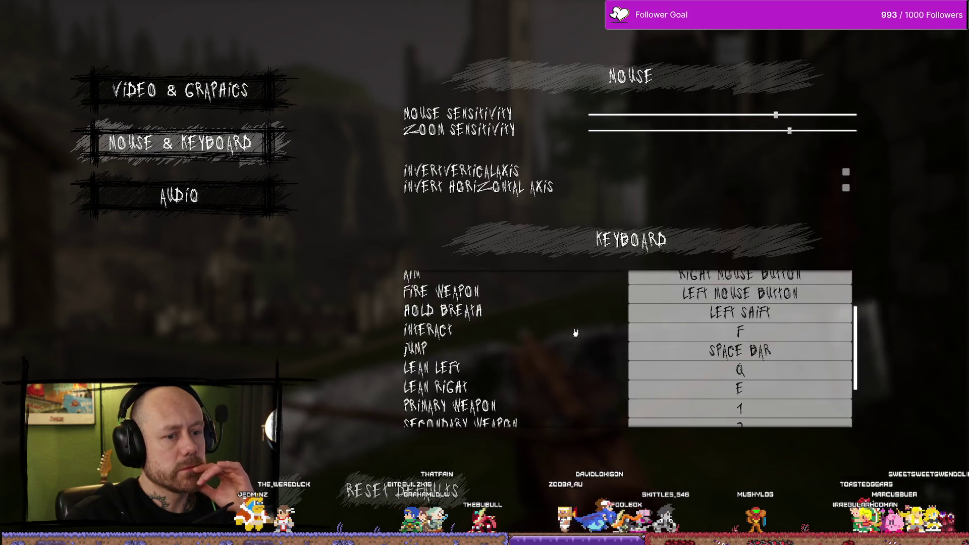
scroll(573, 343, "up", 5)
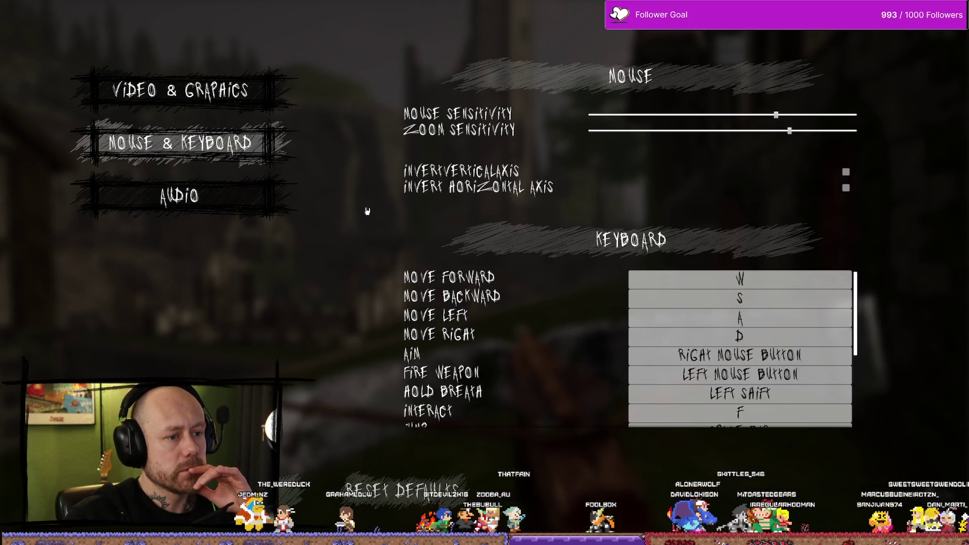
scroll(537, 313, "down", 2)
scroll(544, 315, "up", 2)
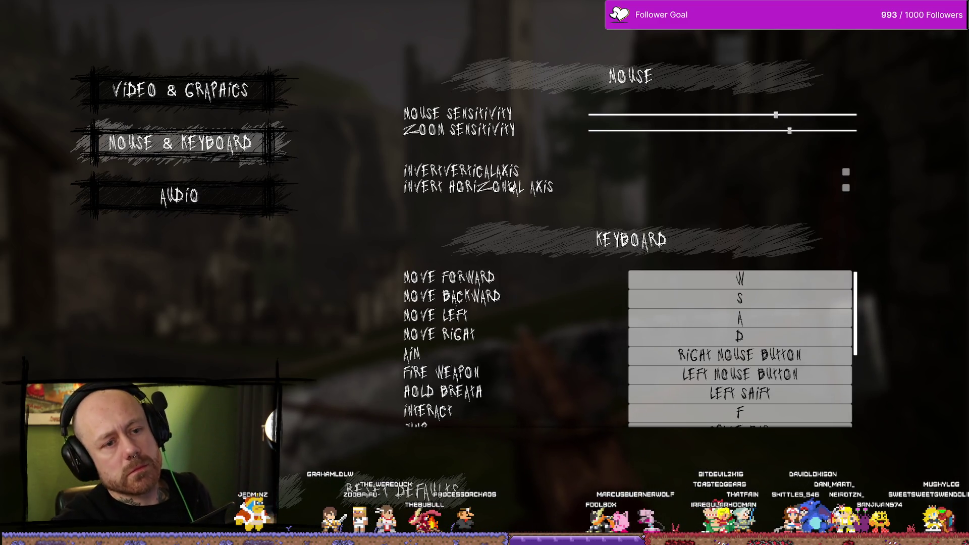
scroll(564, 328, "down", 4)
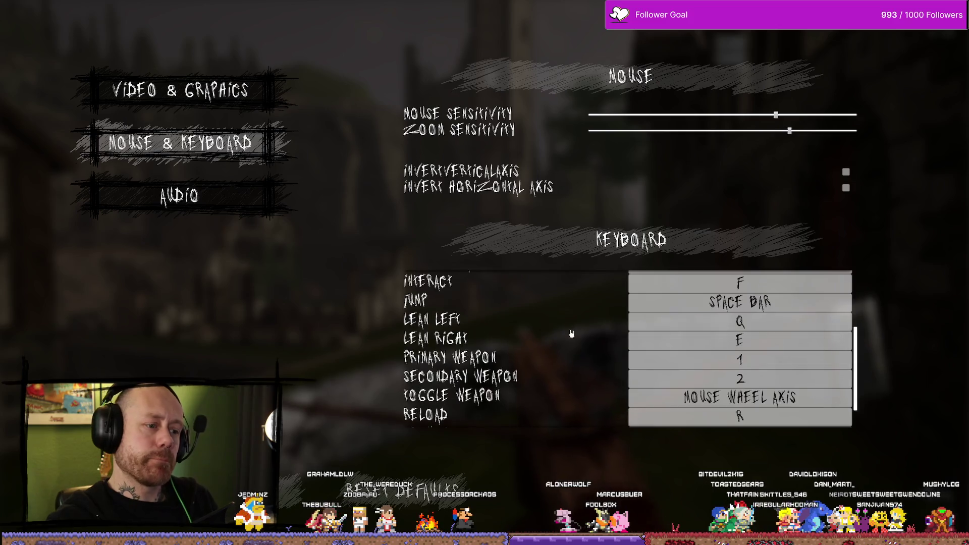
key("Escape")
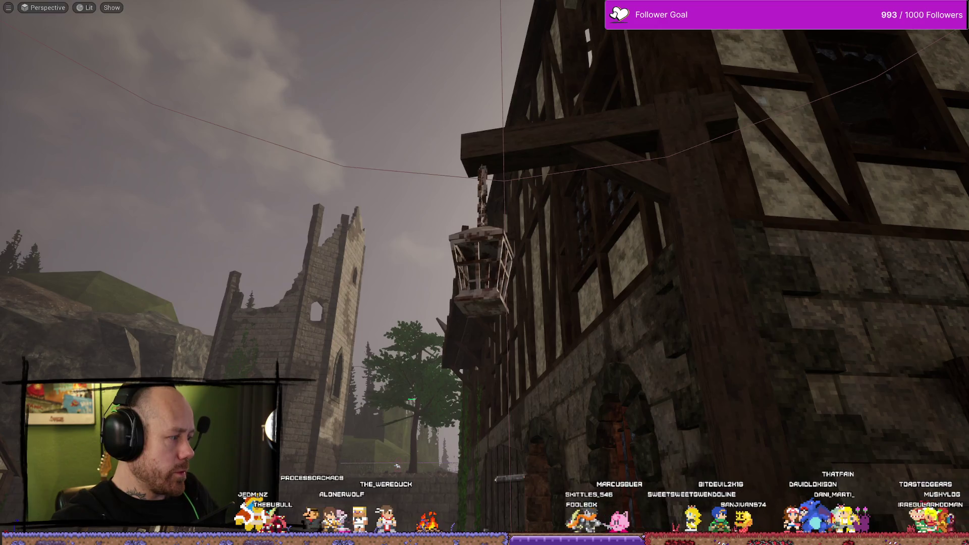
- Stop play, shorten SizeBox_30 from 731.79 to 666.12 tall, and recompile WB_SettingsMenu
key("Escape")
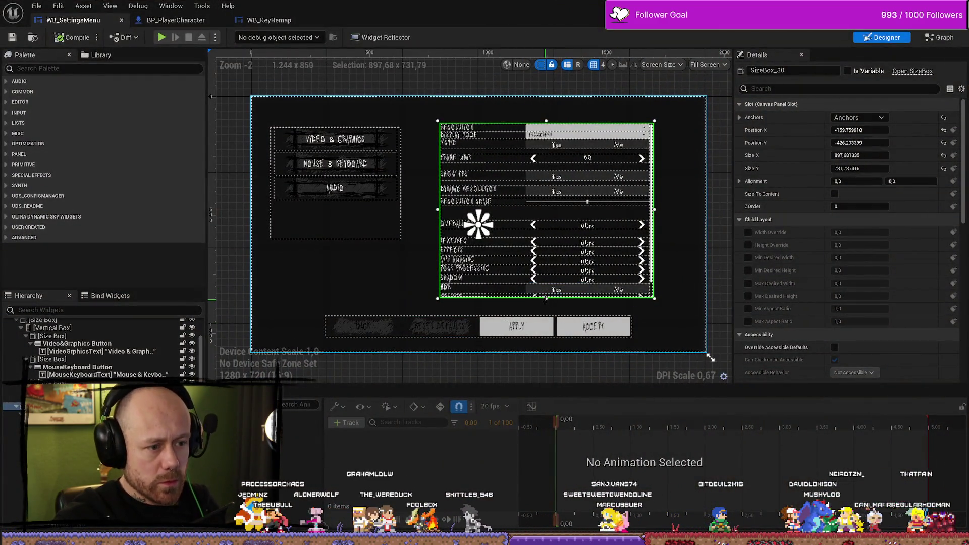
left_click_drag(545, 299, 545, 283)
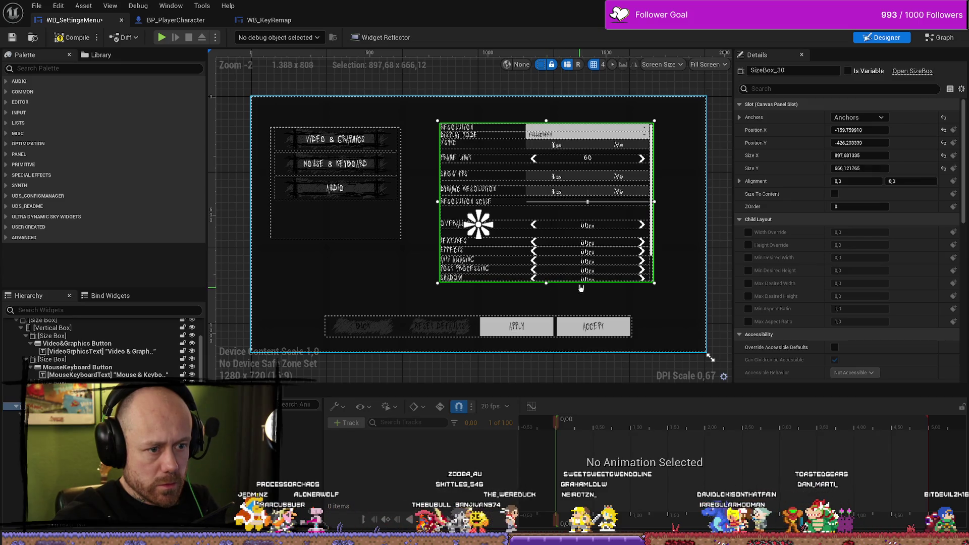
left_click(71, 38)
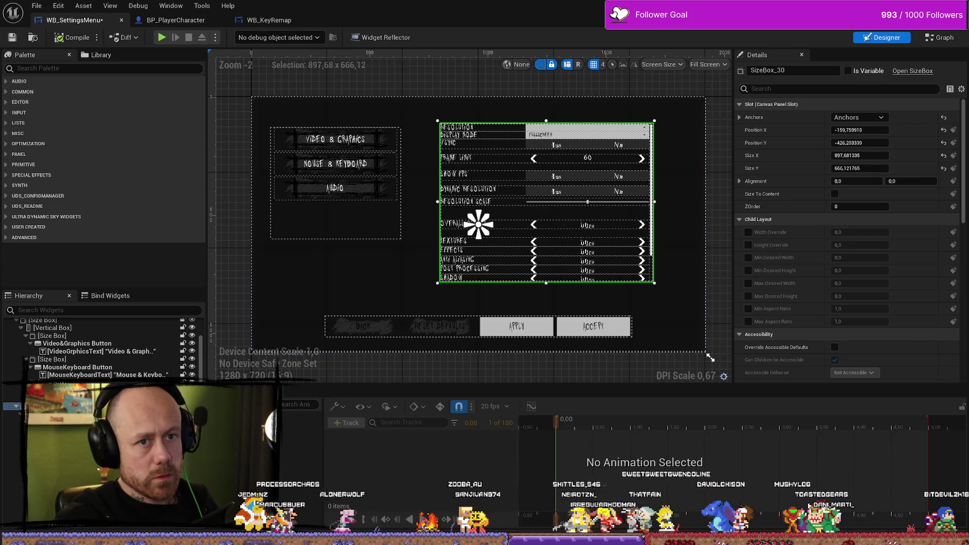
key("alt+Tab")
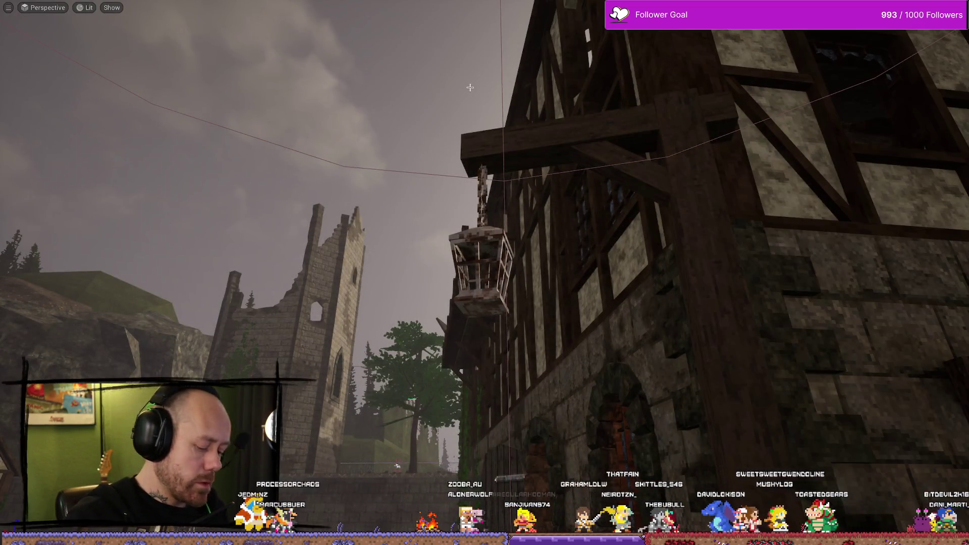
- Open Settings from the pause menu and scroll the Mouse & Keyboard bindings
key("Escape")
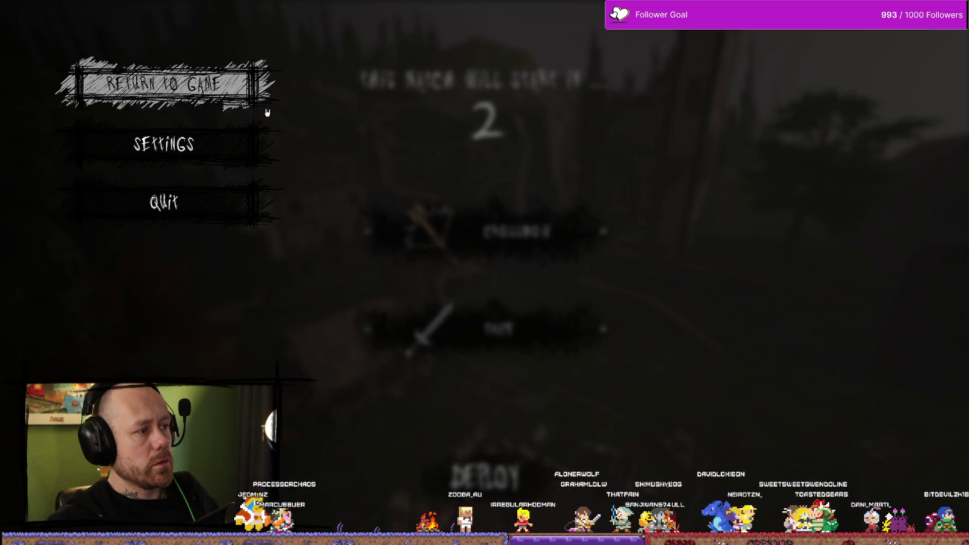
left_click(251, 138)
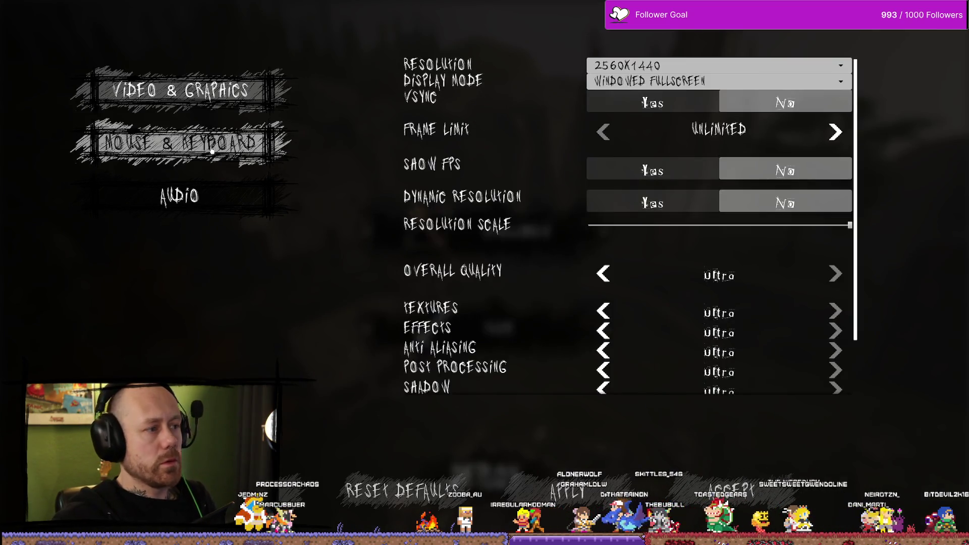
left_click(285, 151)
scroll(588, 339, "down", 5)
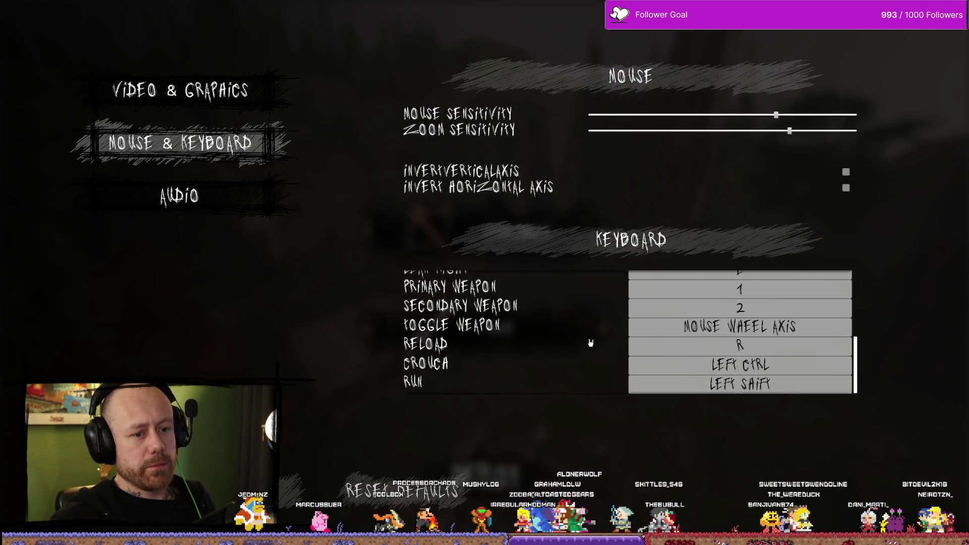
scroll(593, 340, "up", 5)
scroll(593, 343, "down", 5)
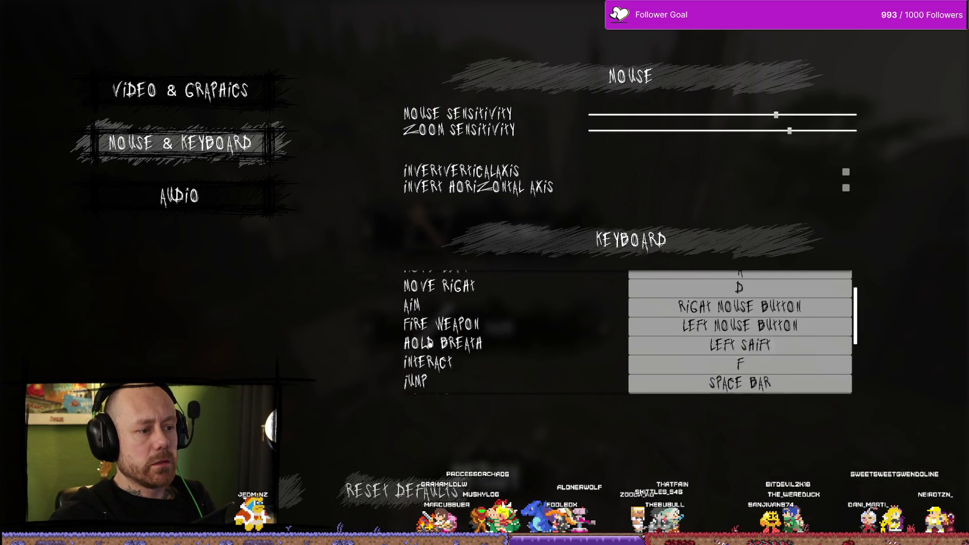
scroll(443, 355, "up", 5)
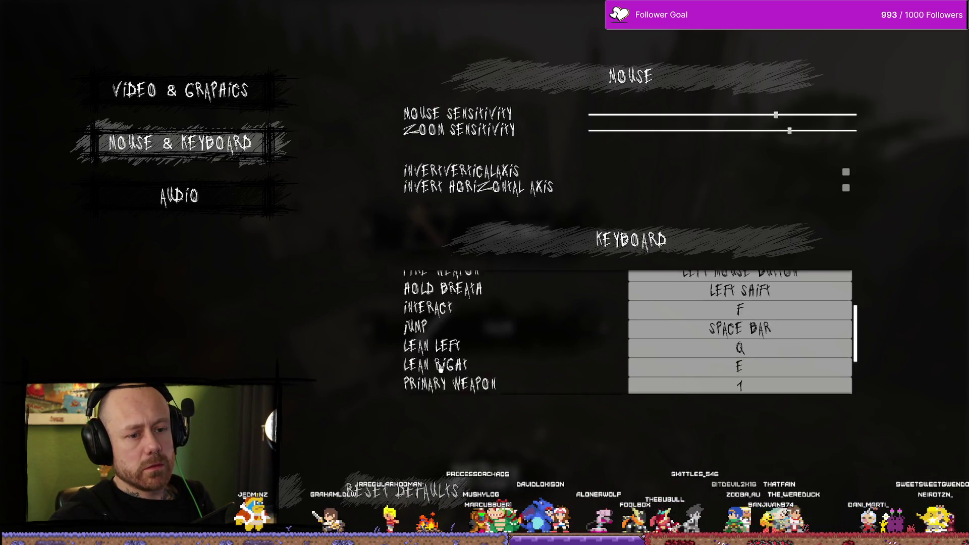
scroll(443, 361, "down", 5)
scroll(460, 353, "up", 5)
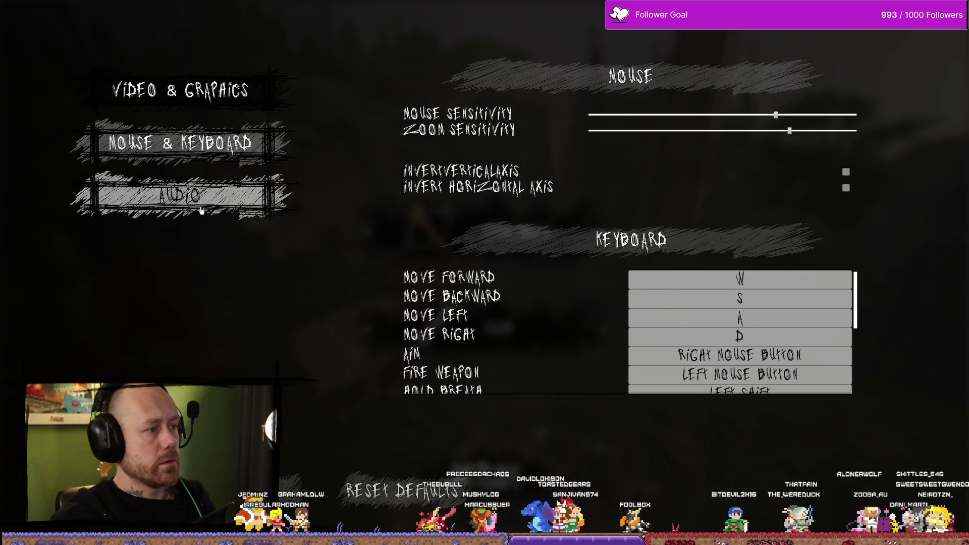
- Check the Audio page, flip between pages, end on Video & Graphics, and close settings
left_click(217, 199)
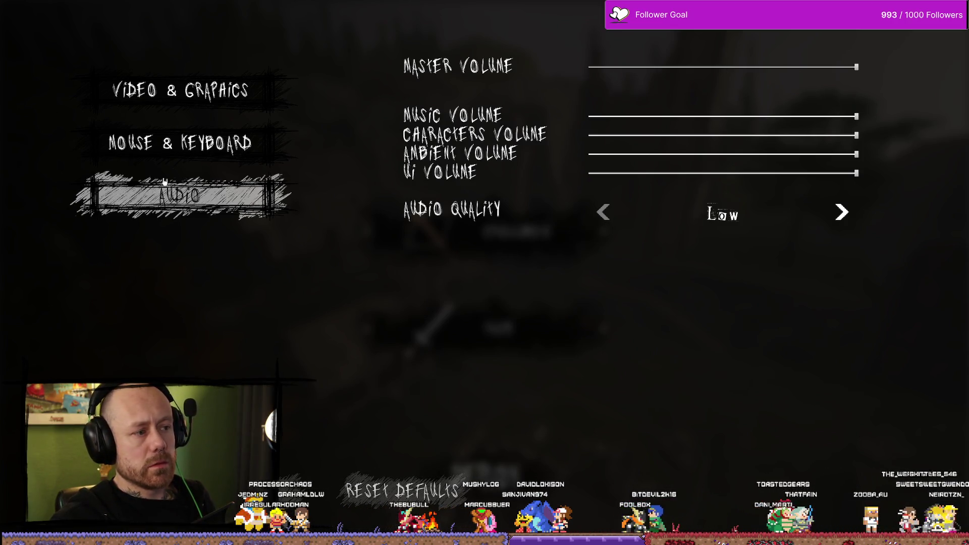
left_click(217, 144)
left_click(217, 90)
left_click(217, 197)
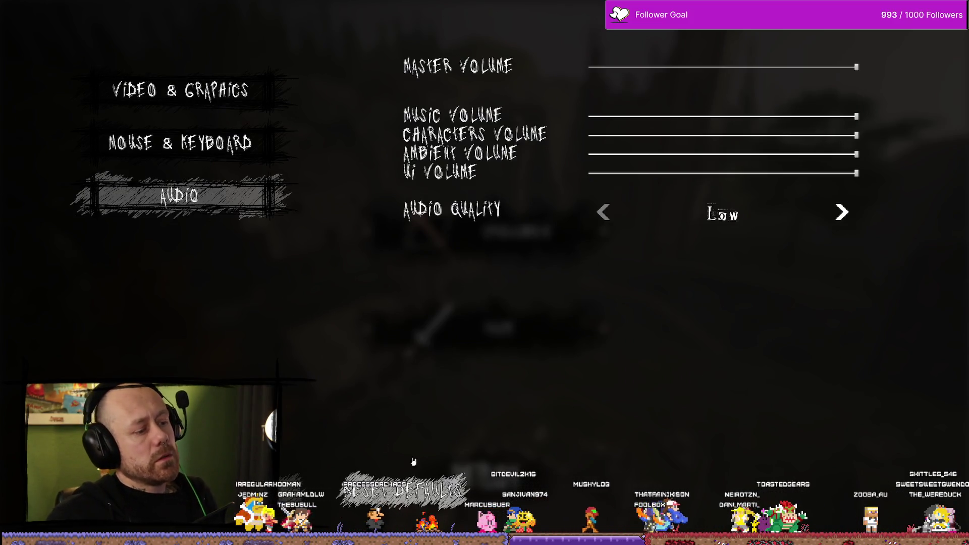
left_click(224, 96)
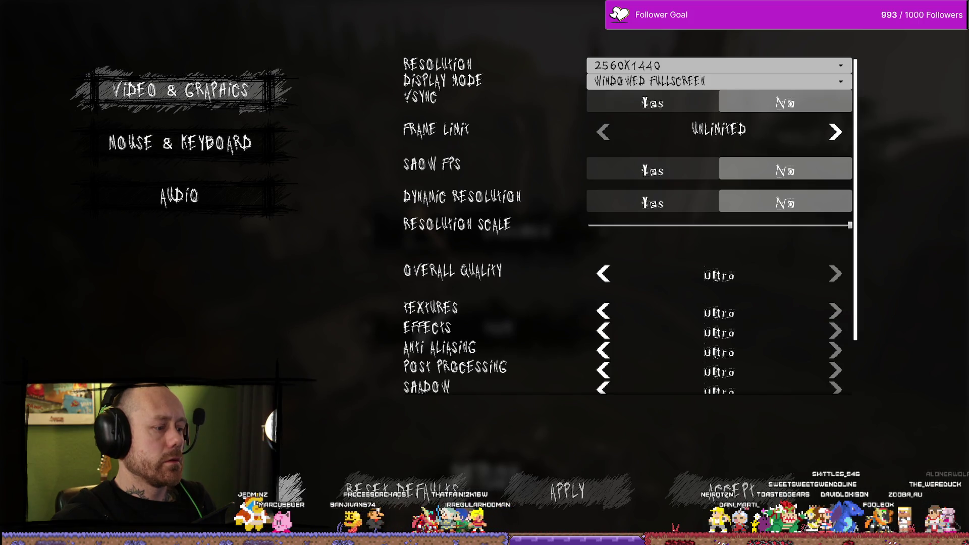
key("Escape")
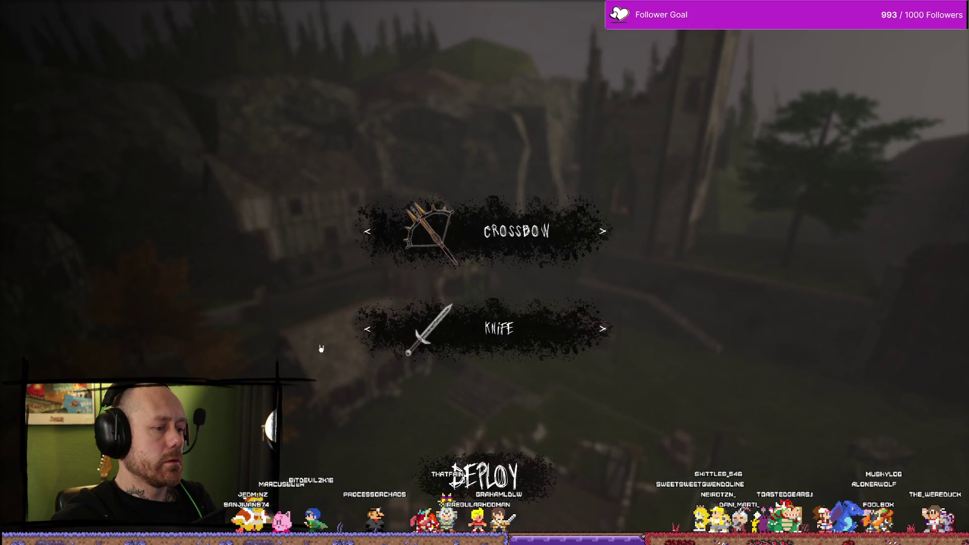
- Cycle the second weapon slot through other weapons and set it back to the Knife
left_click(372, 329)
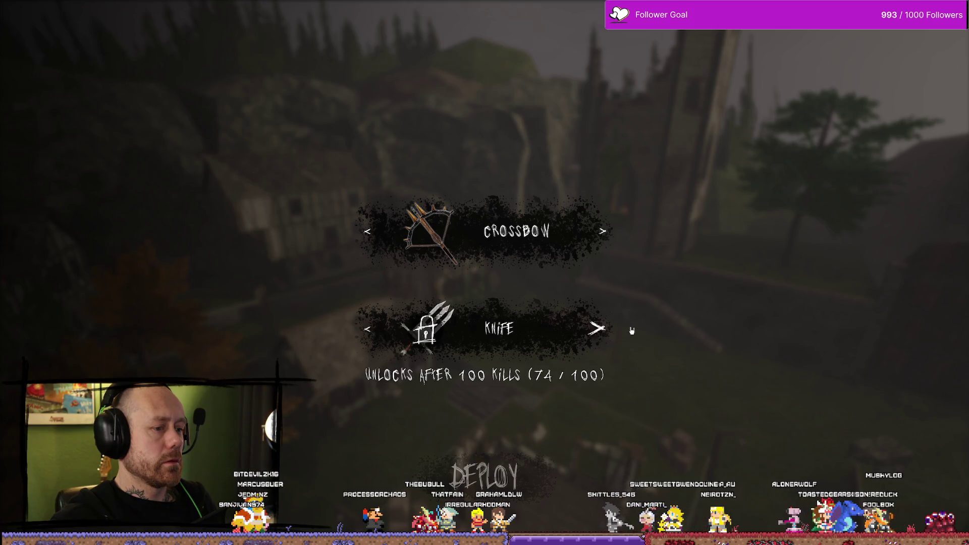
left_click(604, 332)
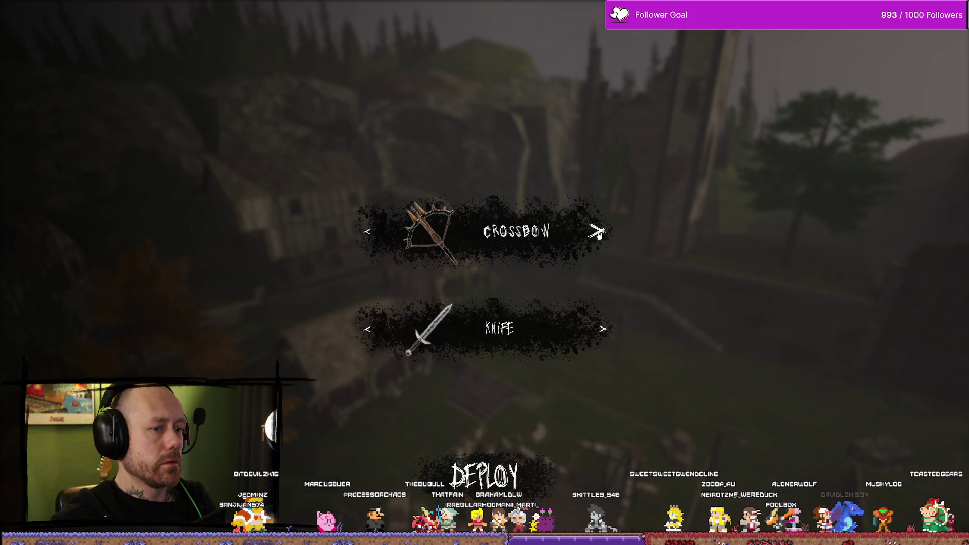
left_click(393, 331)
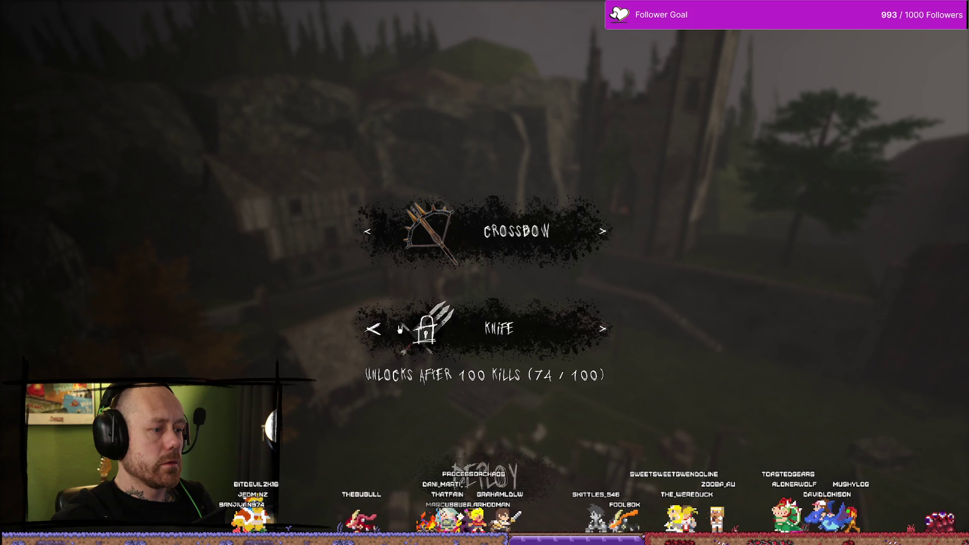
left_click(601, 330)
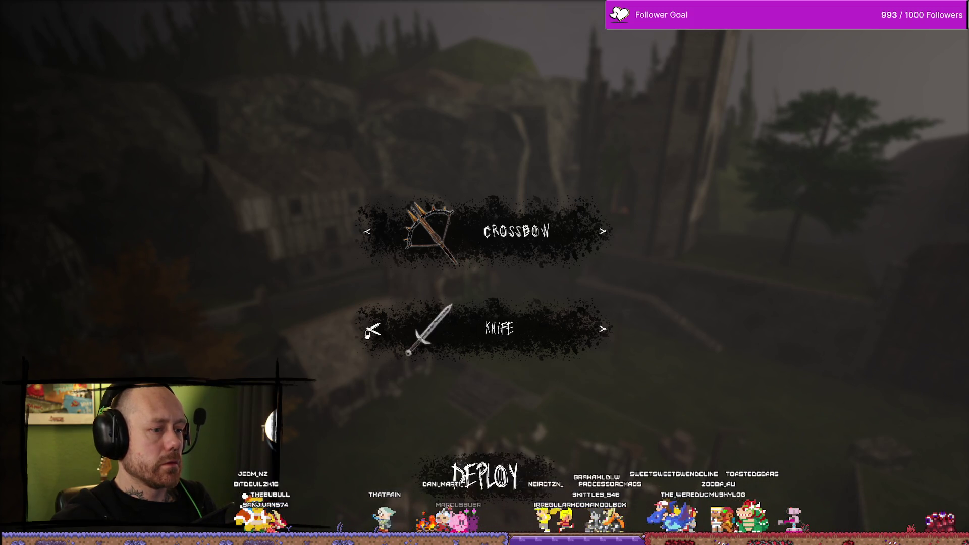
left_click(369, 332)
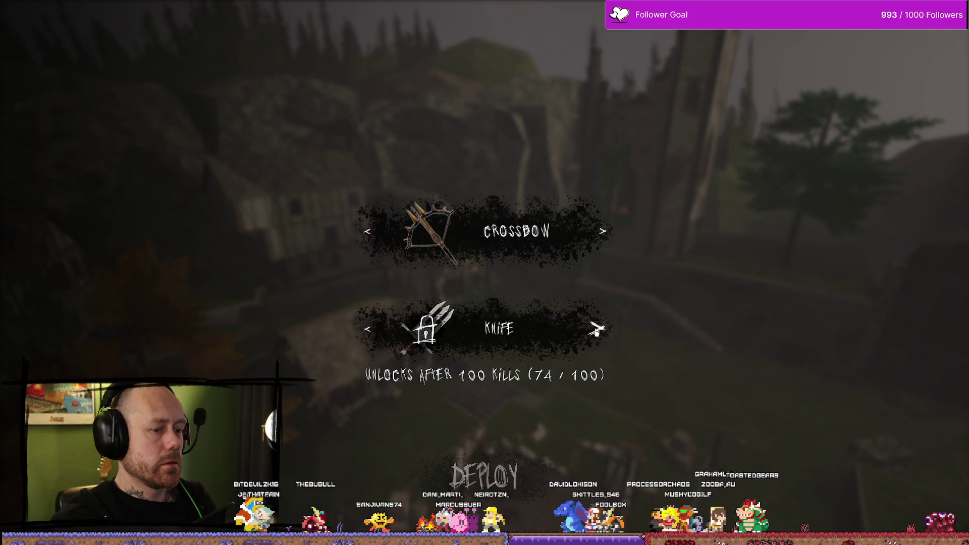
left_click(596, 330)
- Deploy with Crossbow and Knife, return via Character Selection, respawn, stop play, and open the Content Drawer
left_click(485, 476)
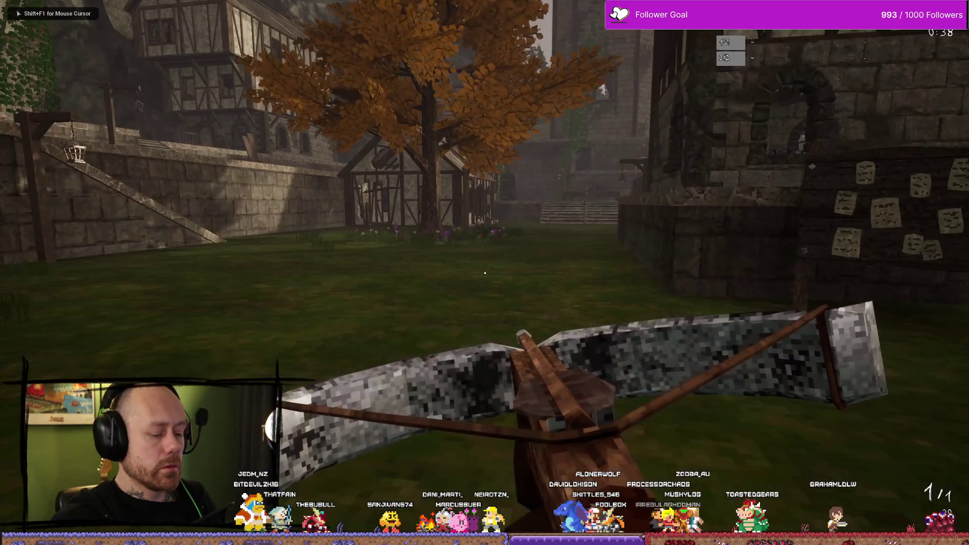
key("Escape")
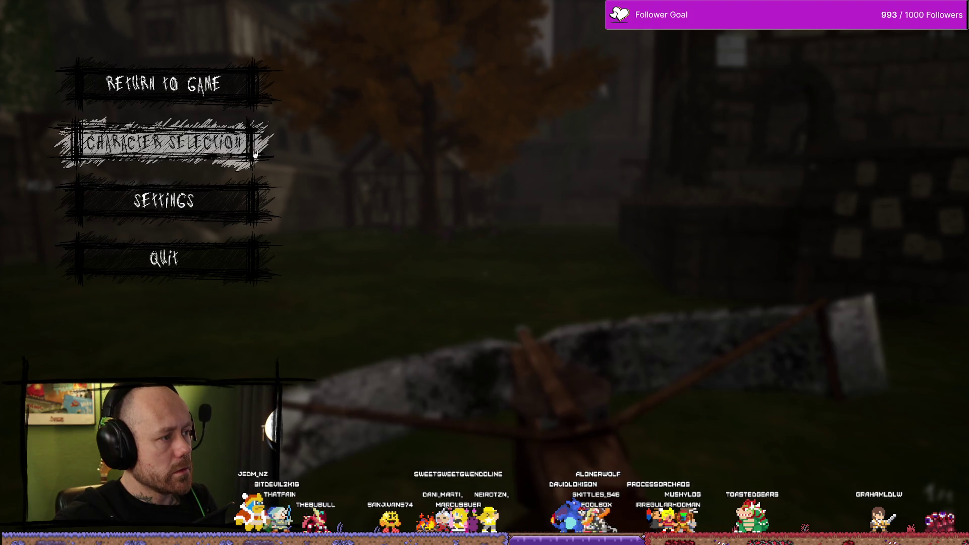
left_click(253, 147)
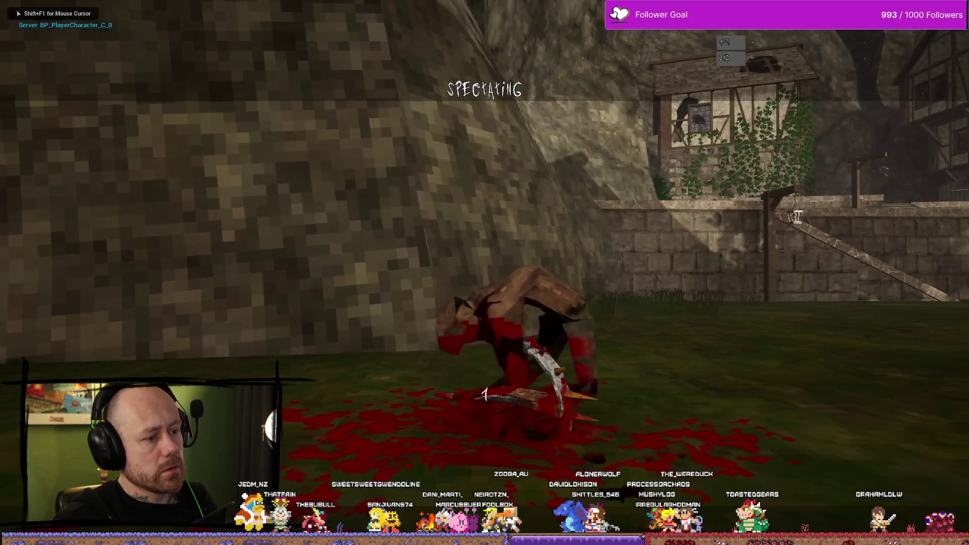
left_click(484, 272)
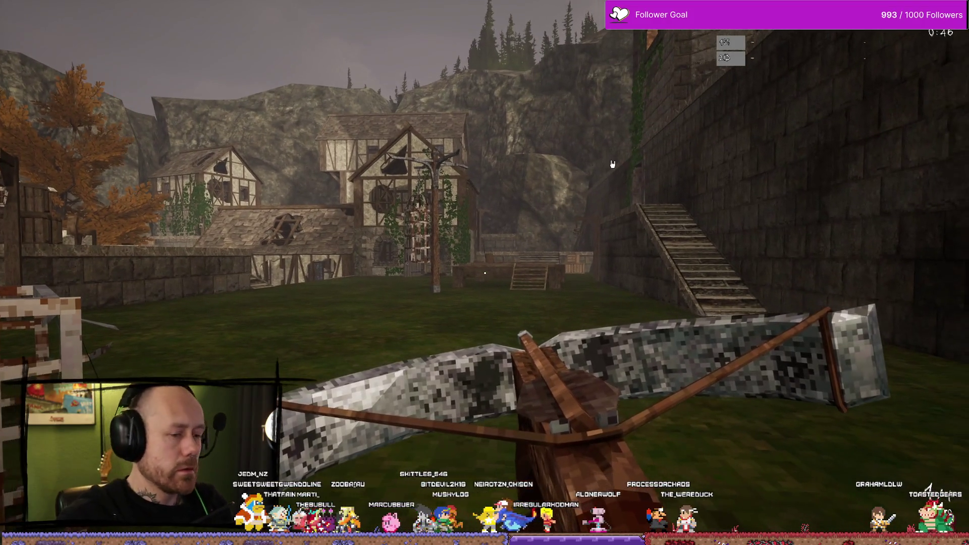
key("Escape")
key("ctrl+space")
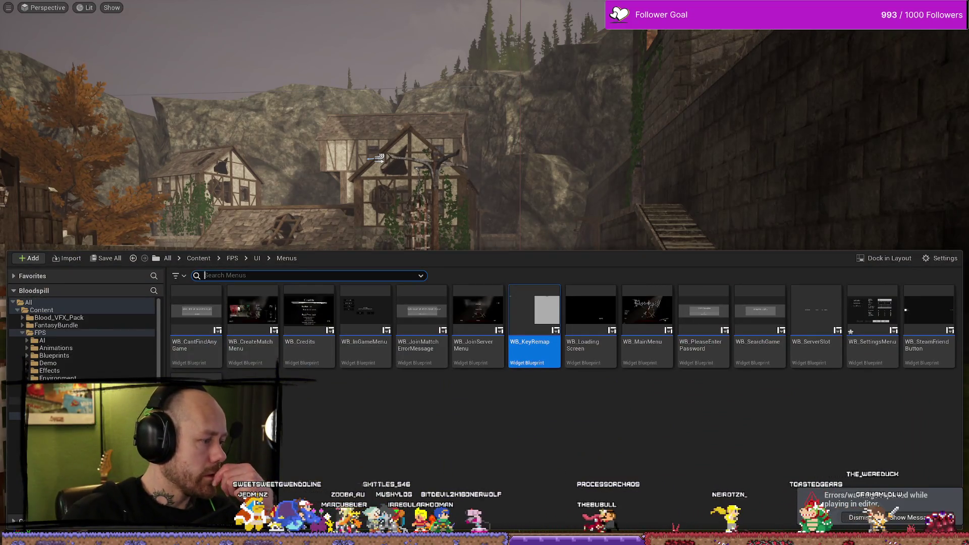
- Go to FPS > Maps > GameModes, open CaptureTheFlag_RuinedVillage, and save WB_CharacterSelection and WB_SettingsMenu
left_click(232, 258)
double_click(526, 357)
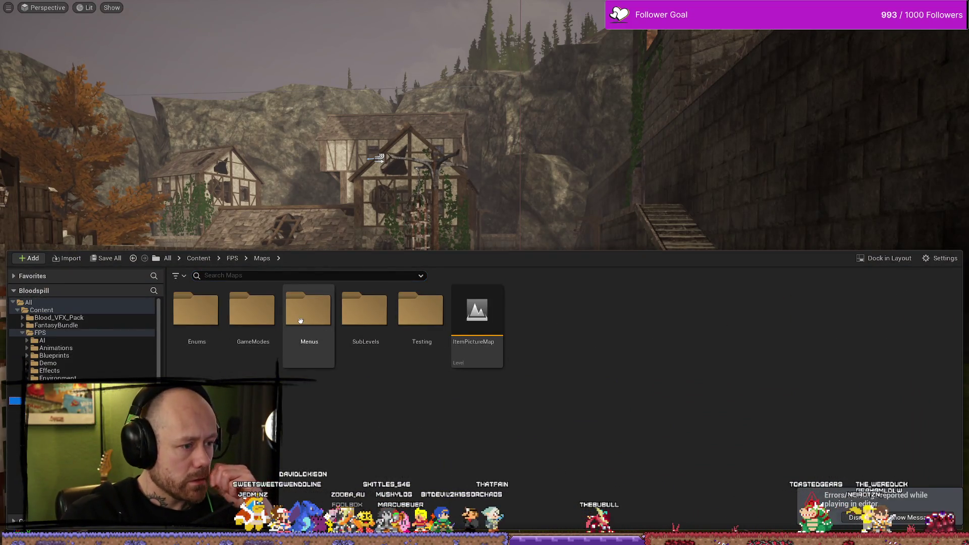
double_click(252, 312)
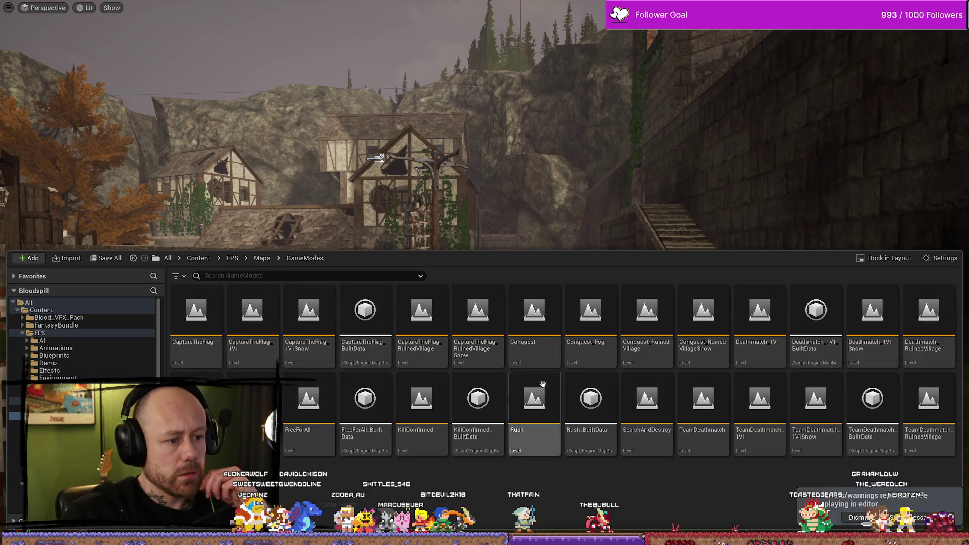
double_click(435, 324)
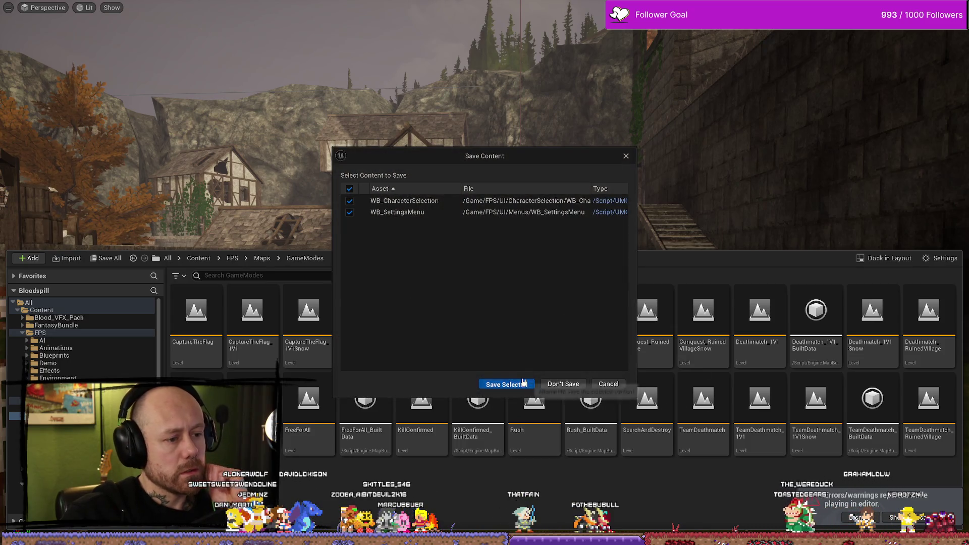
left_click(524, 383)
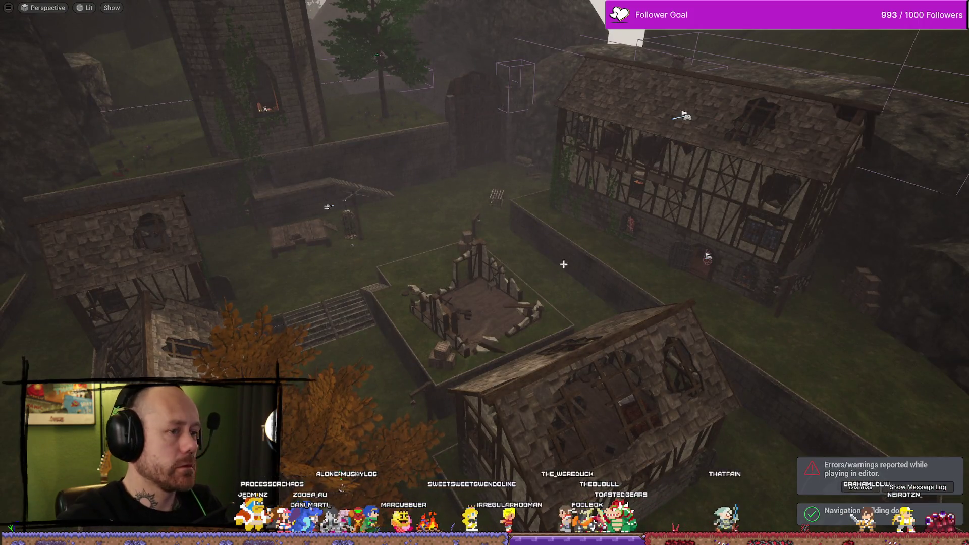
- Play the level, walk toward the village, and switch the player to Team Beta
key("alt+p")
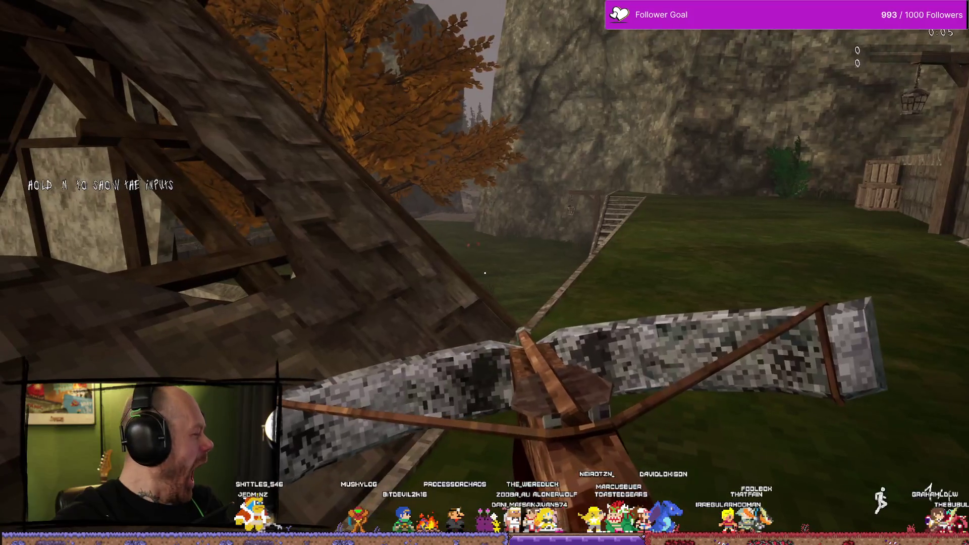
key("w")
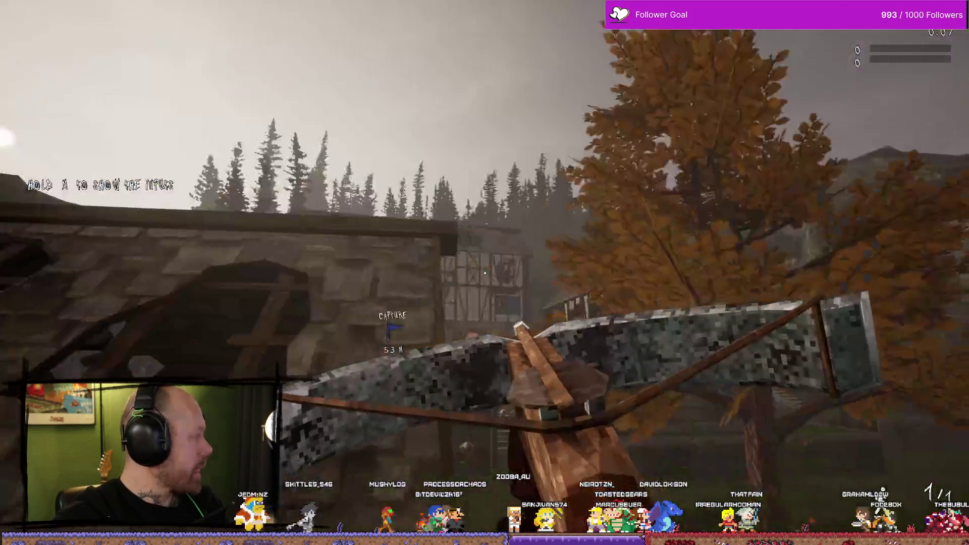
key("w")
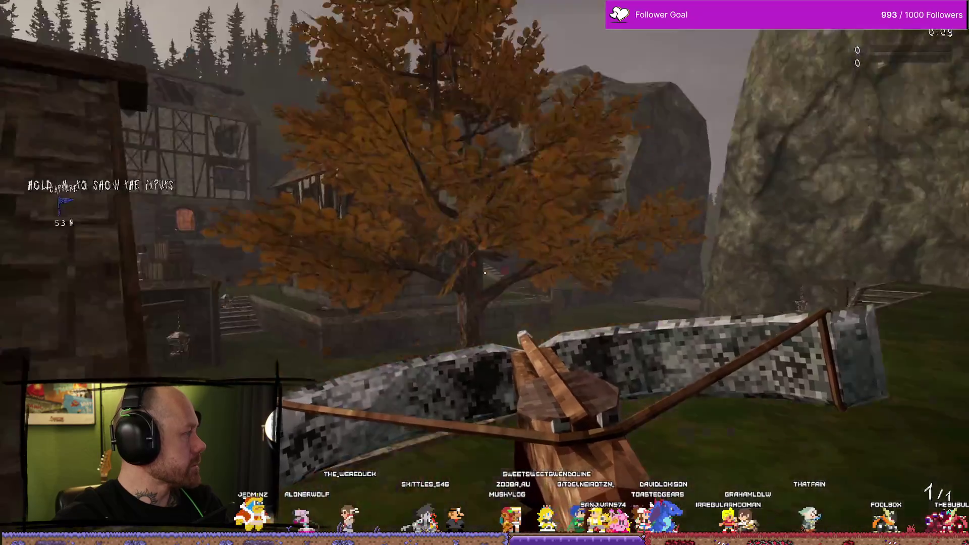
key("Escape")
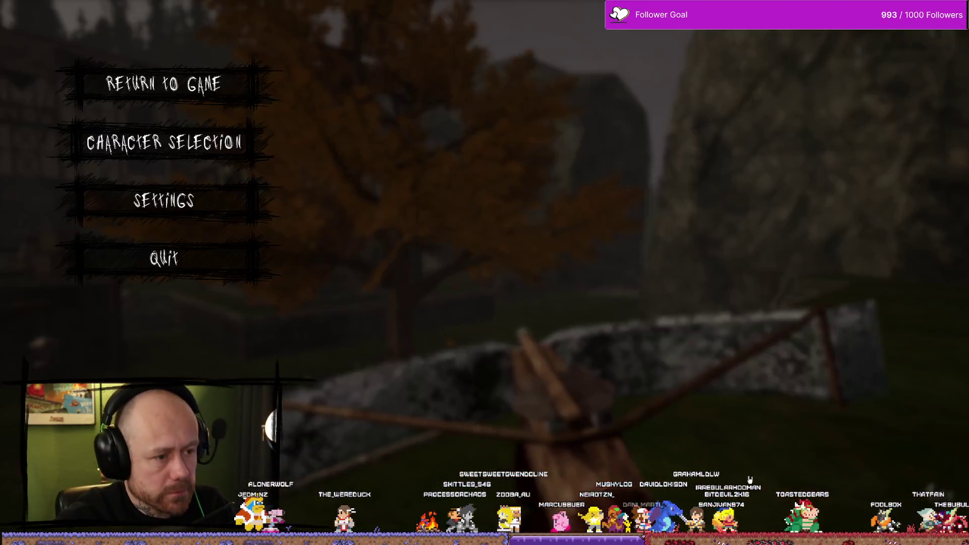
left_click(162, 141)
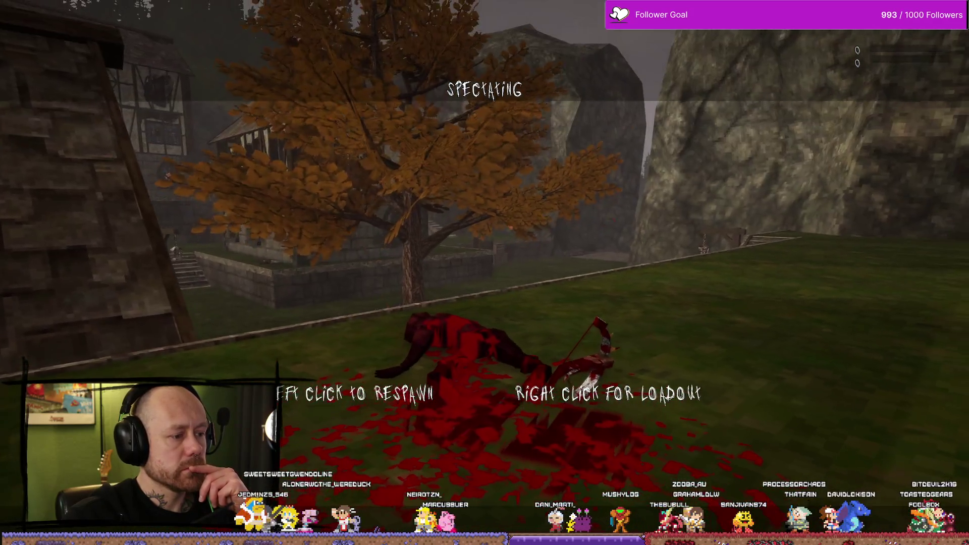
right_click(241, 159)
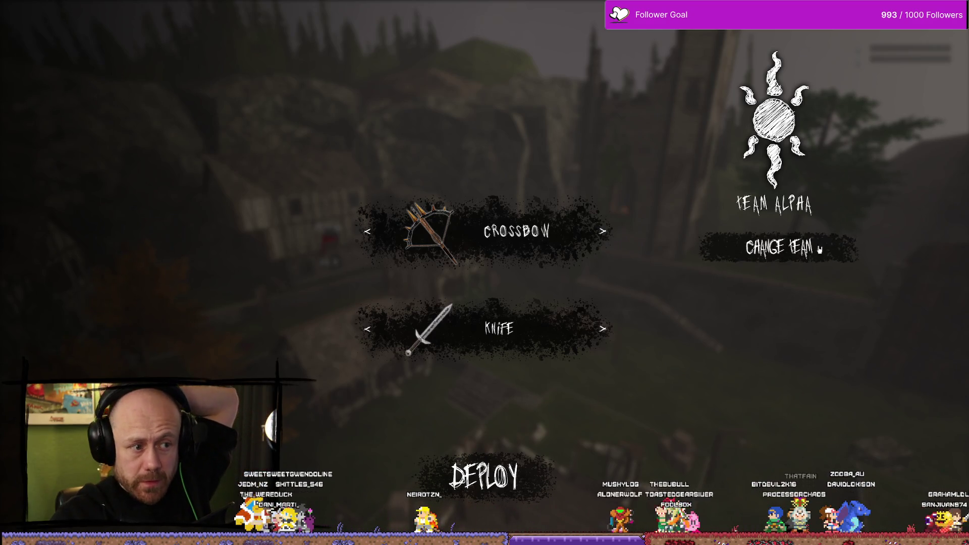
left_click(800, 248)
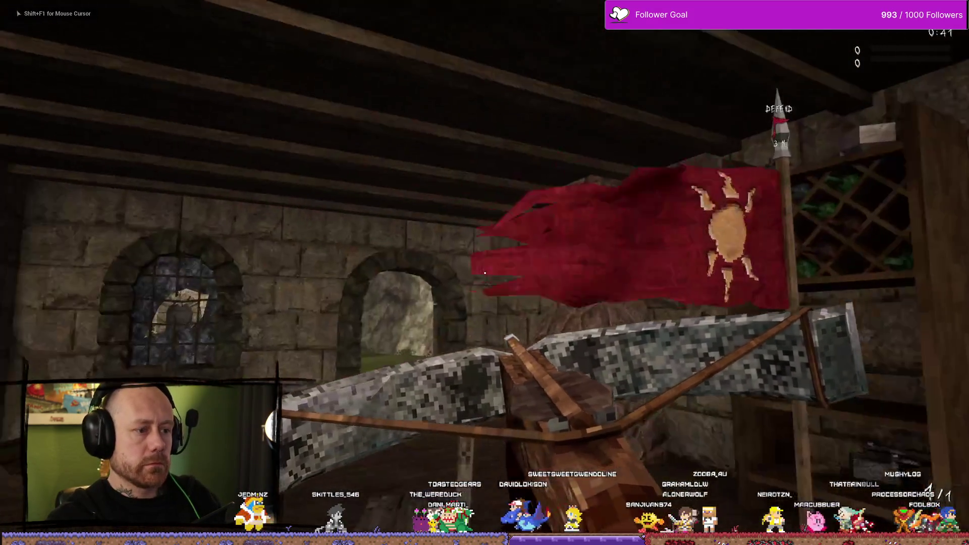
- Check the team scoreboard, walk through the stone courtyard, and stop the play session
key("Tab")
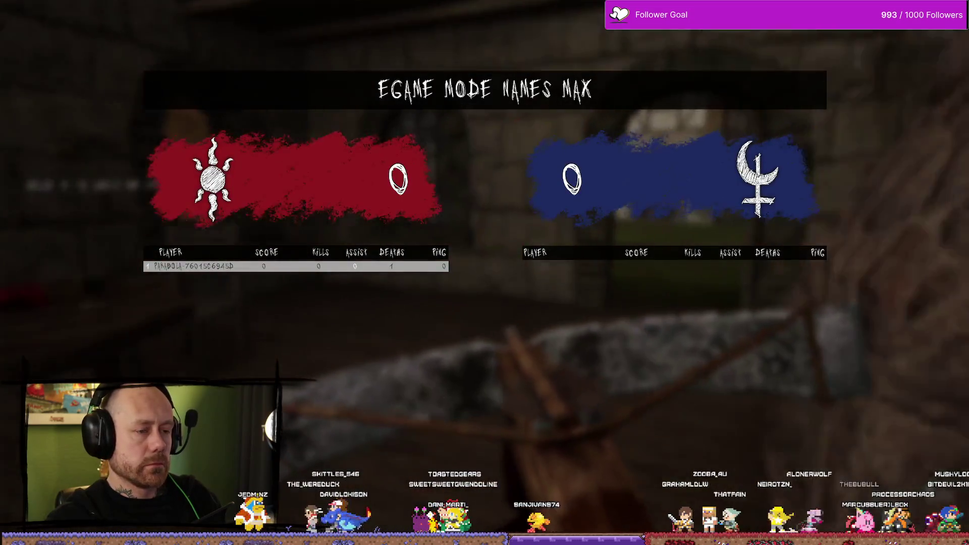
key("Tab")
key("Tab")
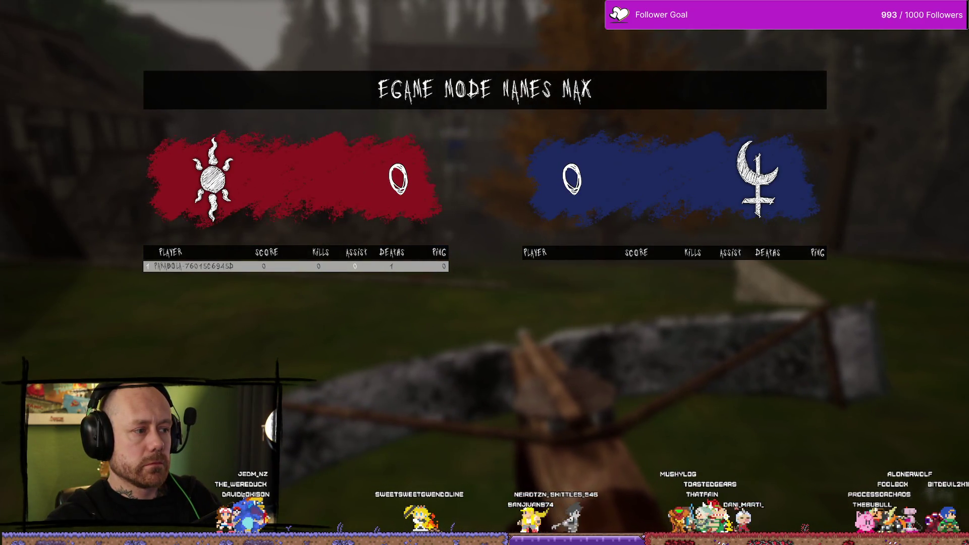
key("Tab")
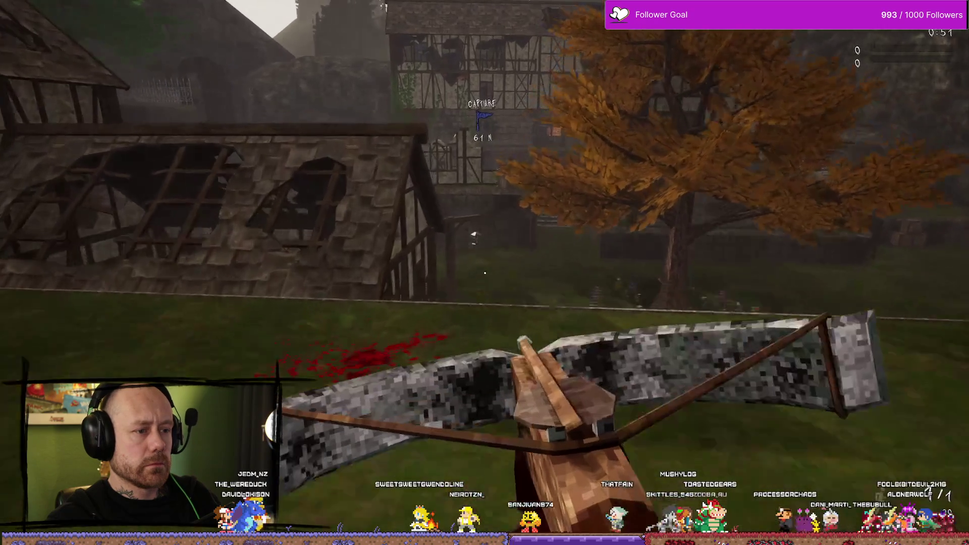
key("w")
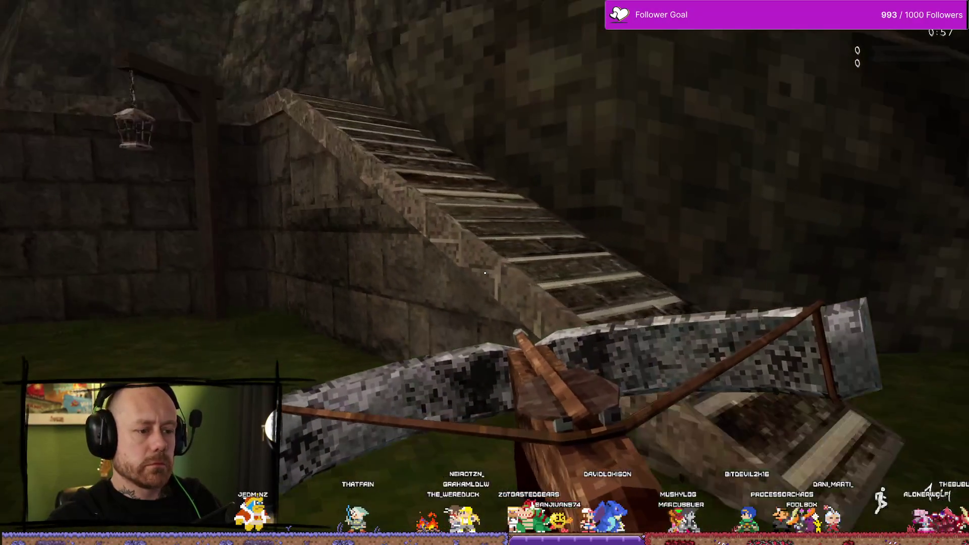
key("w")
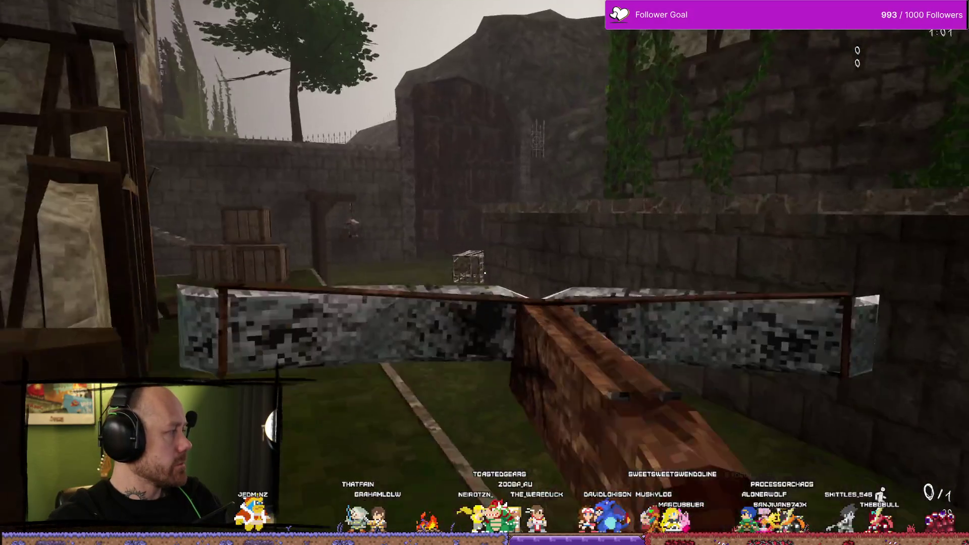
key("Escape")
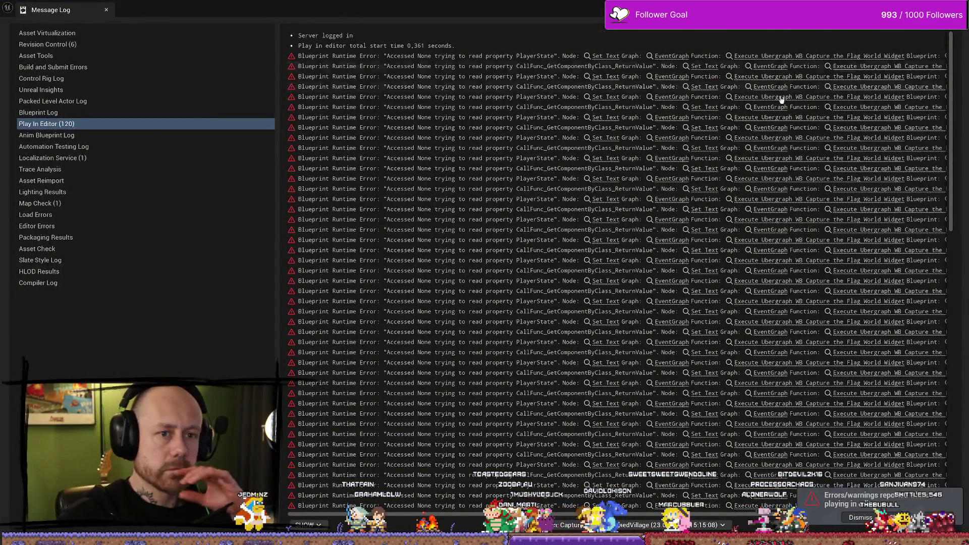
- Close the Message Log, save CaptureTheFlag_RuinedVillage, and start a new play session
key("alt+Tab")
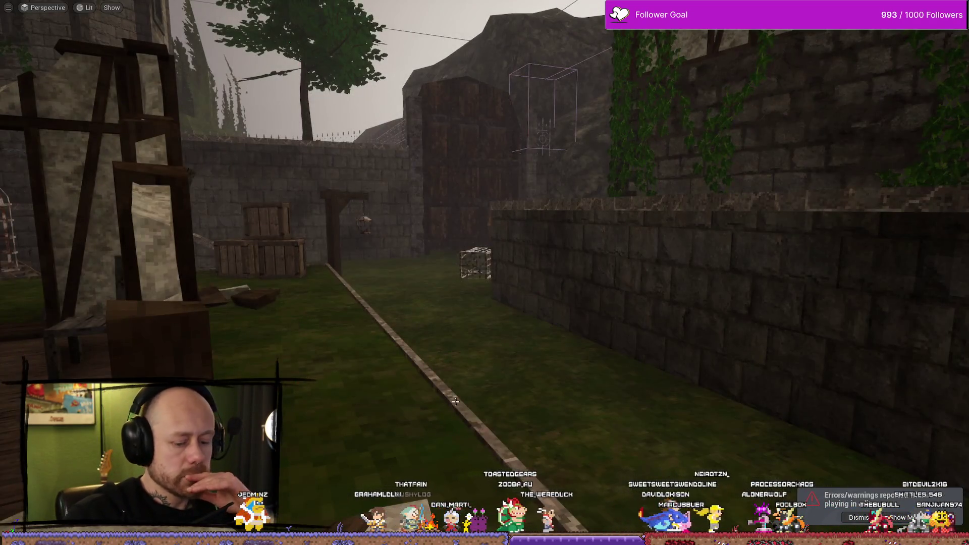
key("F11")
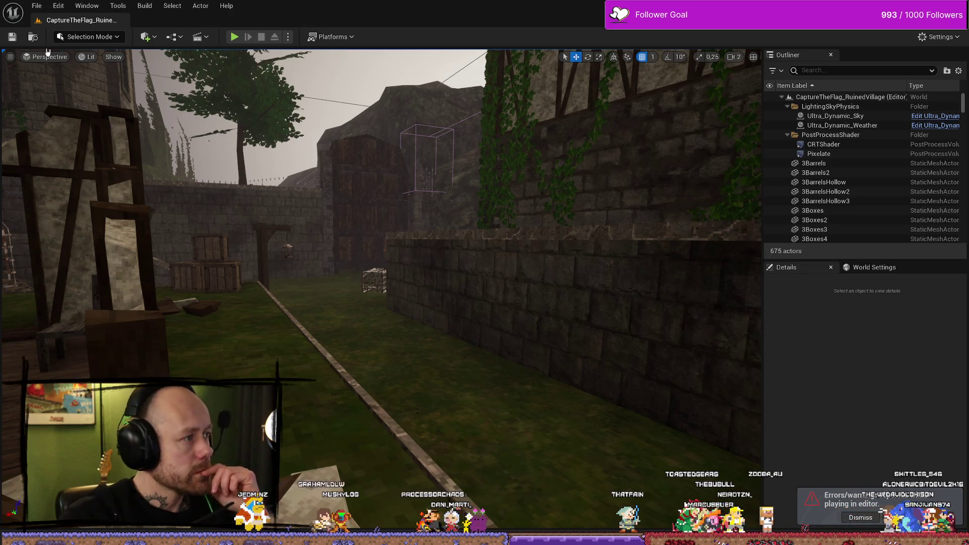
left_click(16, 40)
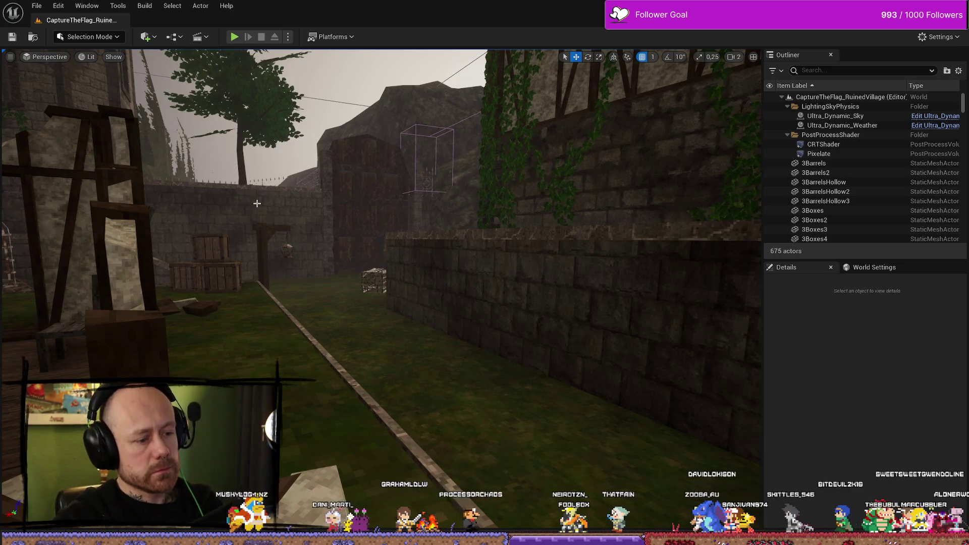
key("alt+p")
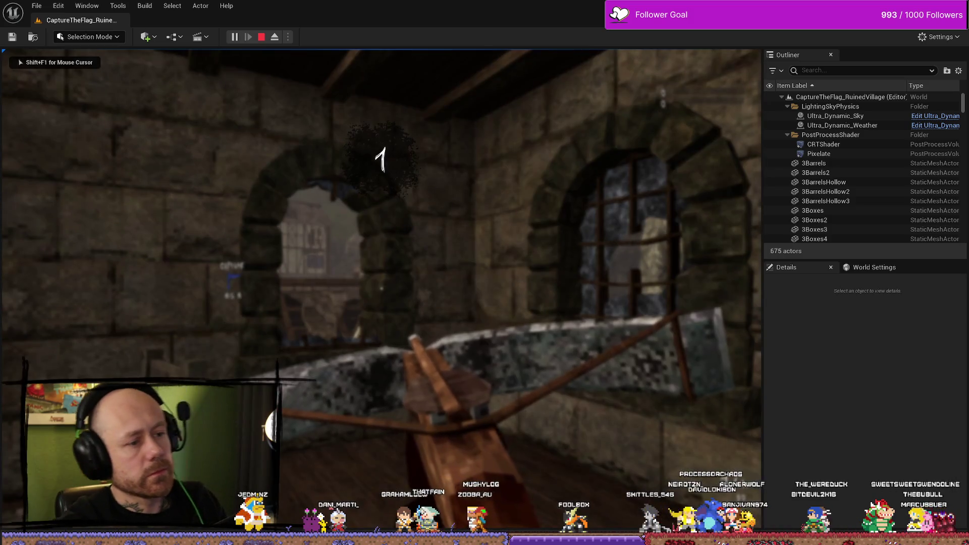
key("F11")
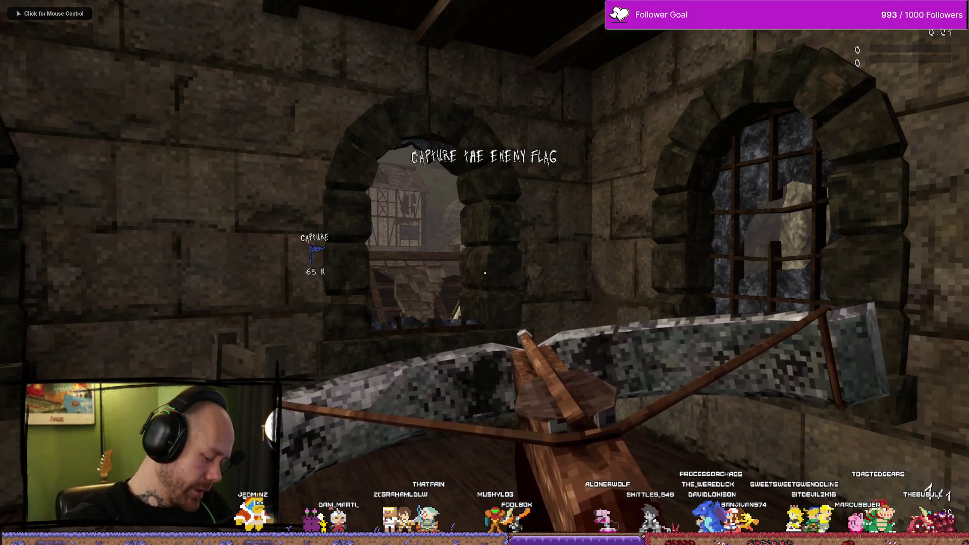
key("Escape")
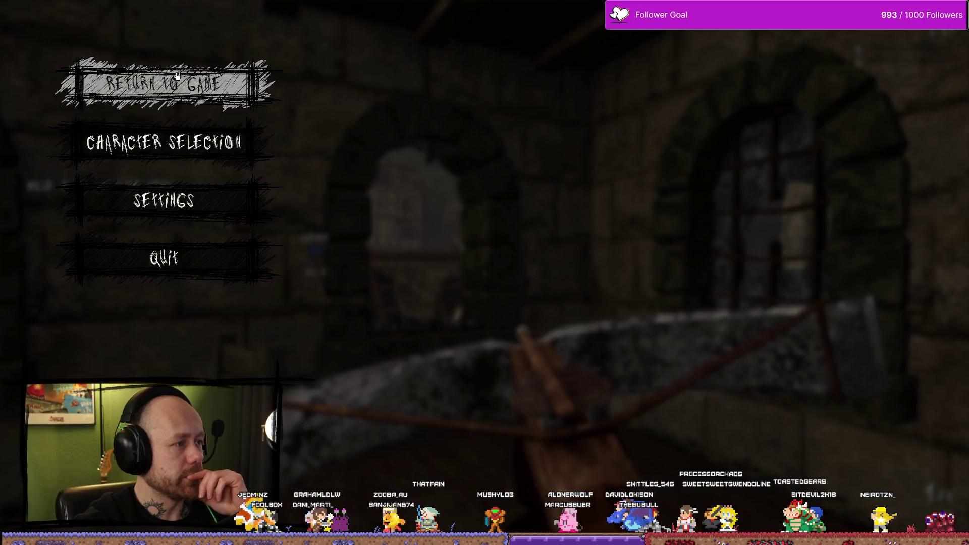
left_click(254, 80)
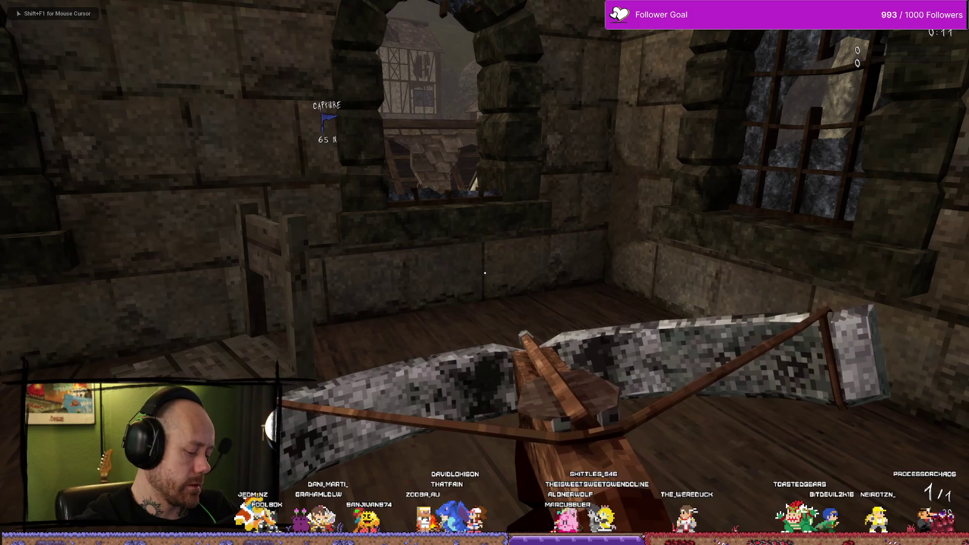
key("Escape")
left_click(183, 189)
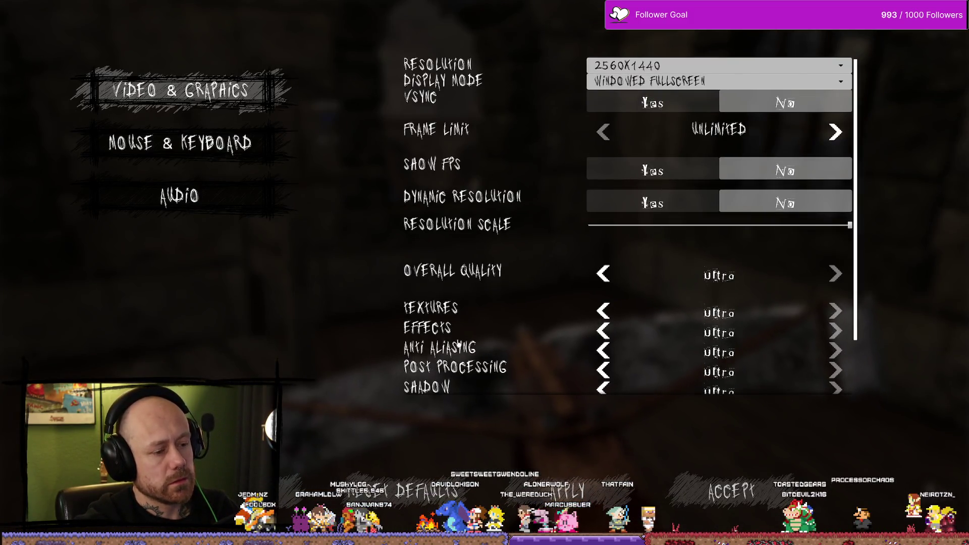
left_click(243, 151)
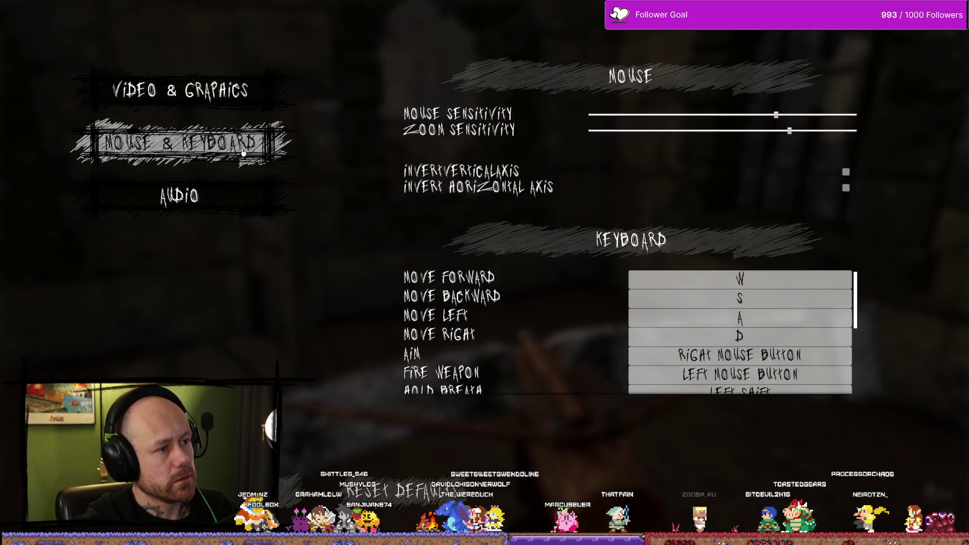
left_click(244, 186)
left_click(244, 130)
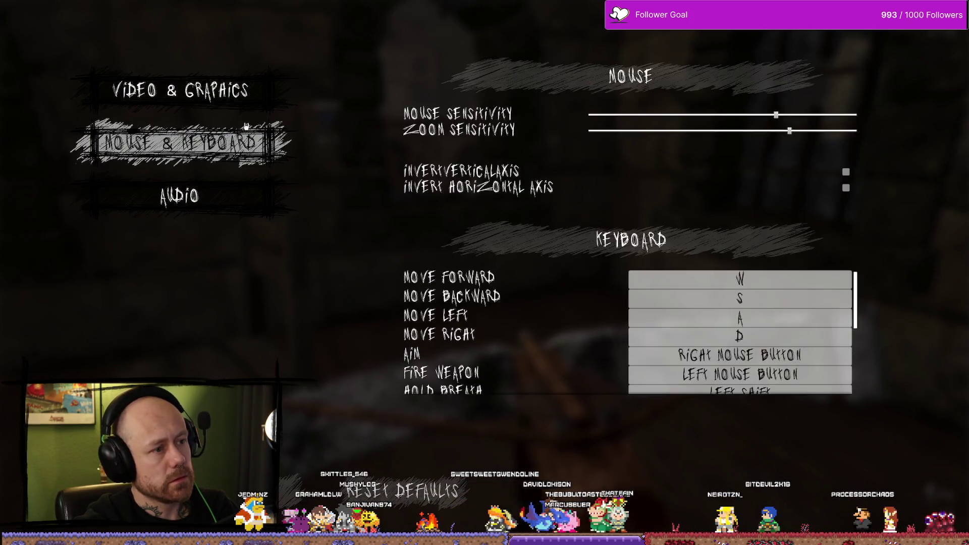
left_click(247, 109)
left_click(267, 136)
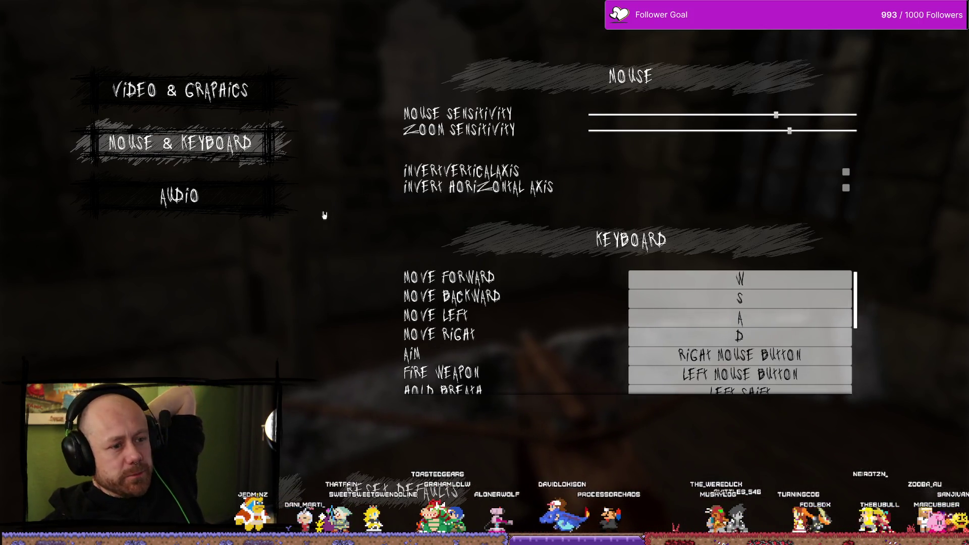
left_click(243, 204)
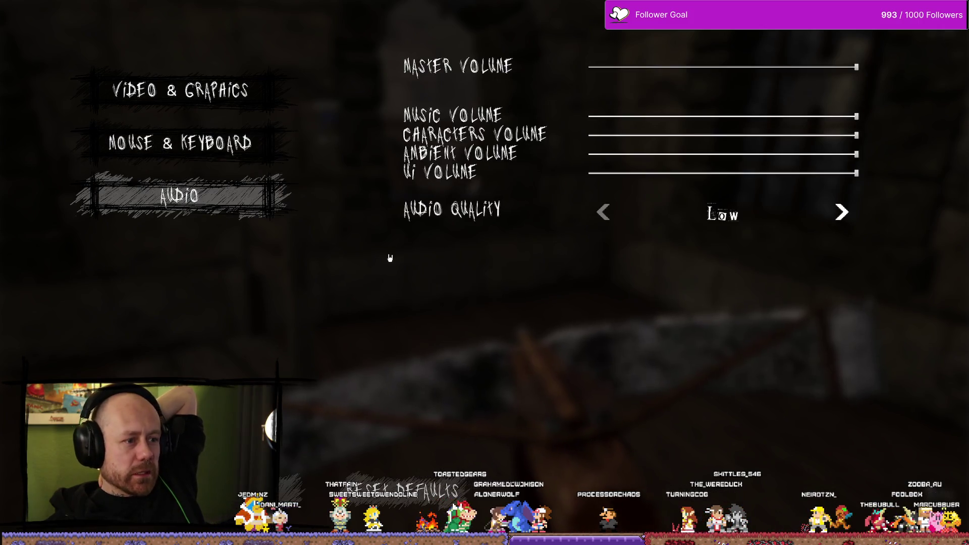
key("e")
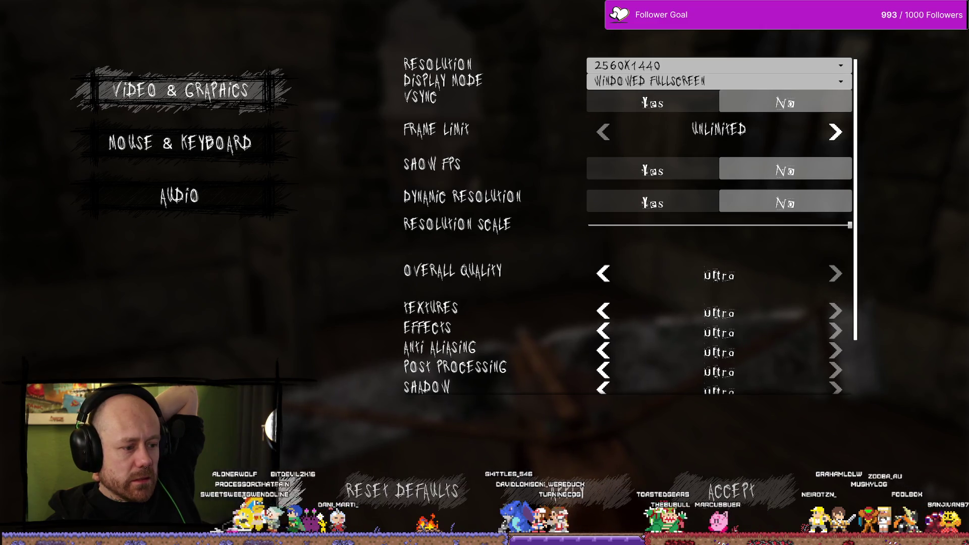
key("Escape")
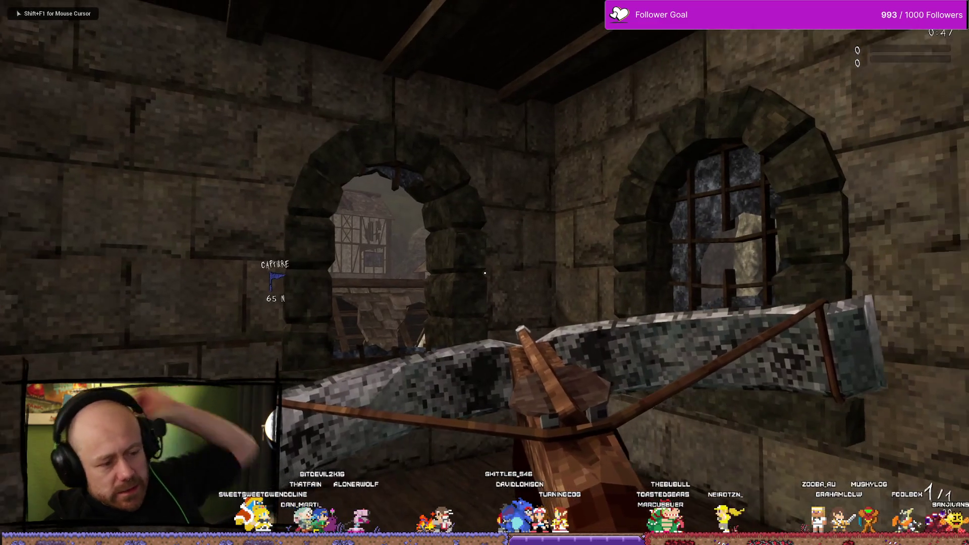
- Pause the game and quit the current test match, confirming with Yes
key("Escape")
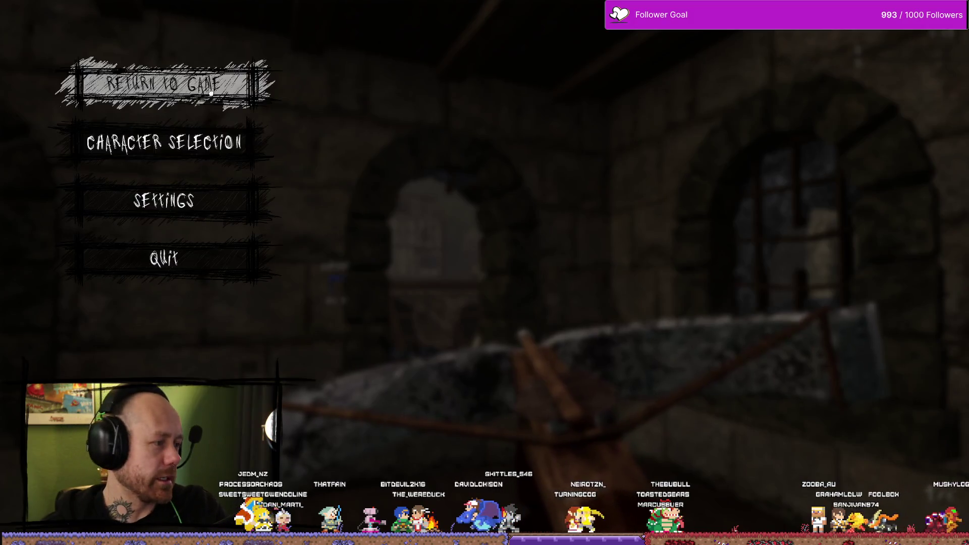
left_click(227, 277)
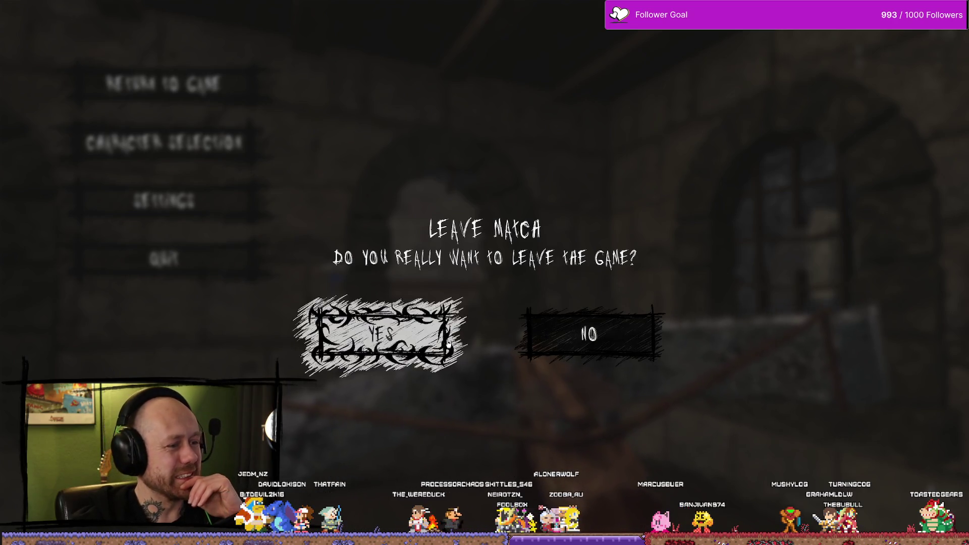
left_click(421, 333)
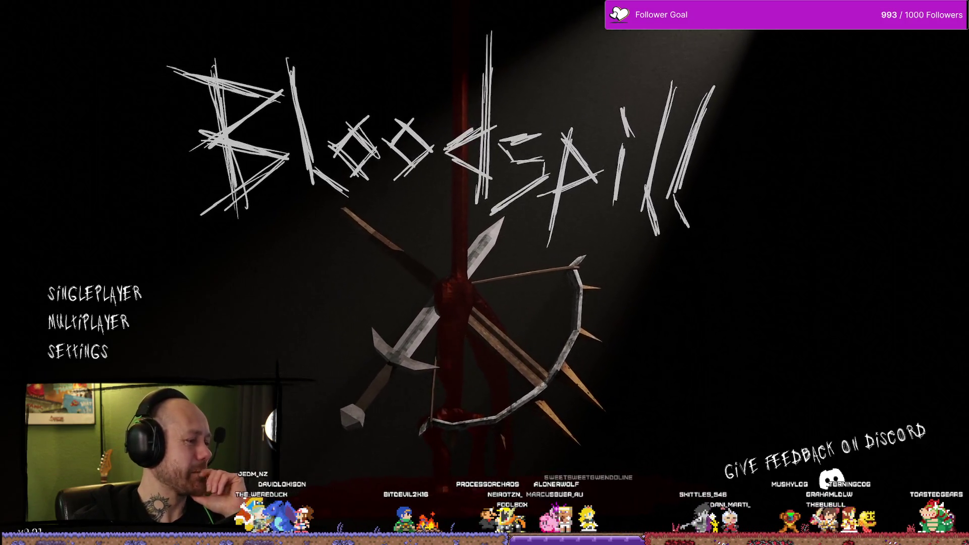
- View the game's credits from the main menu, then stop the Play In Editor session
left_click(126, 374)
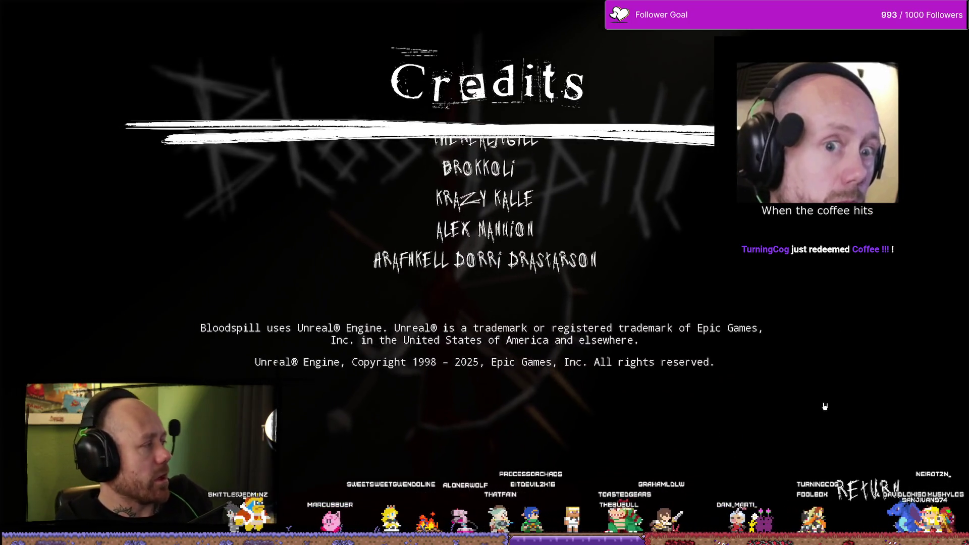
key("Escape")
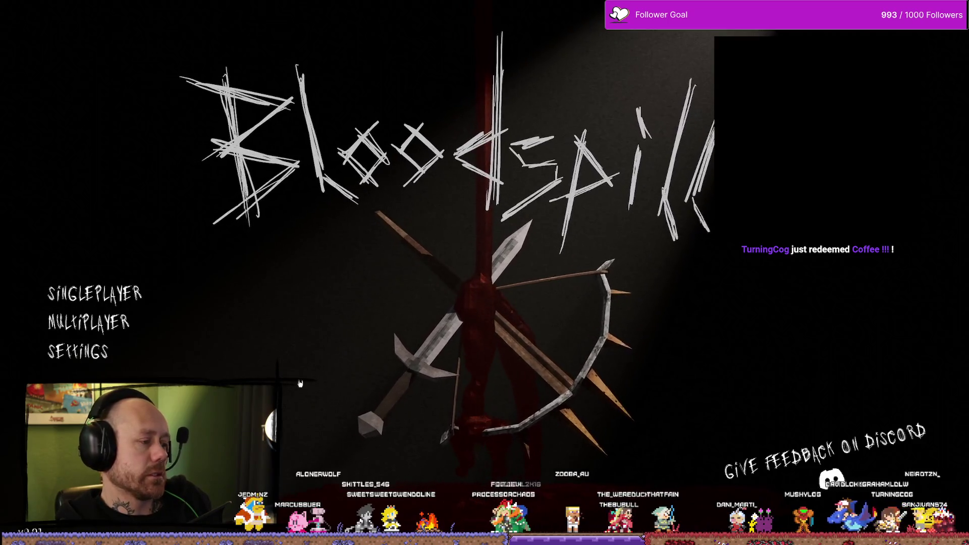
key("Escape")
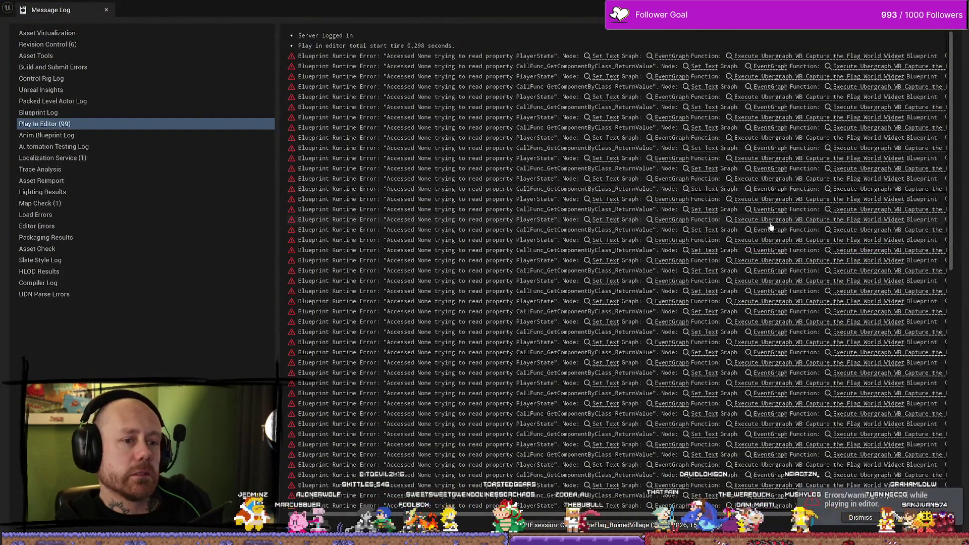
- Close the Message Log and load Deathmatch_RuinedVillage from the GameModes folder in the Content Drawer, restoring the editor panels
scroll(816, 217, "down", 10)
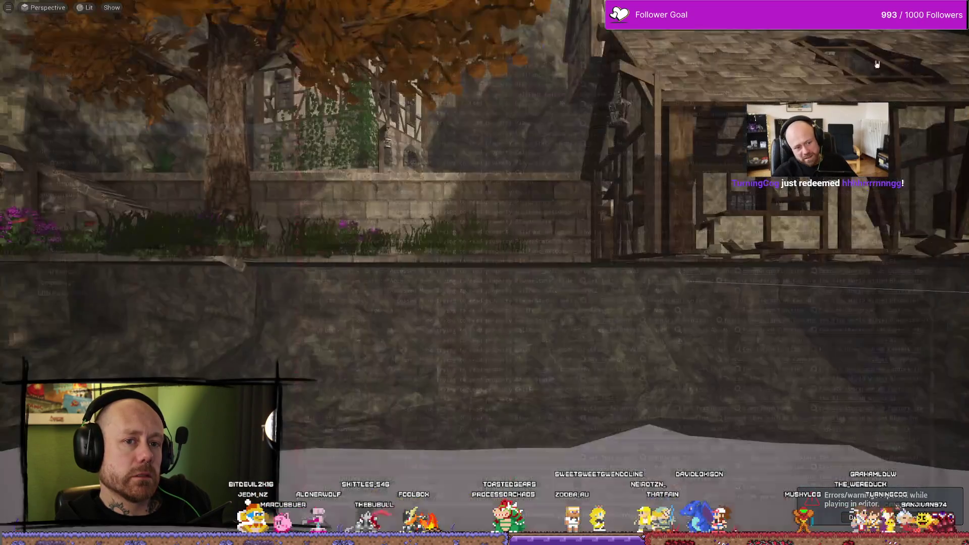
key("alt+Tab")
mouse_move(544, 151)
left_mouse_down()
mouse_move(535, 159)
mouse_move(535, 212)
mouse_move(535, 151)
left_mouse_up()
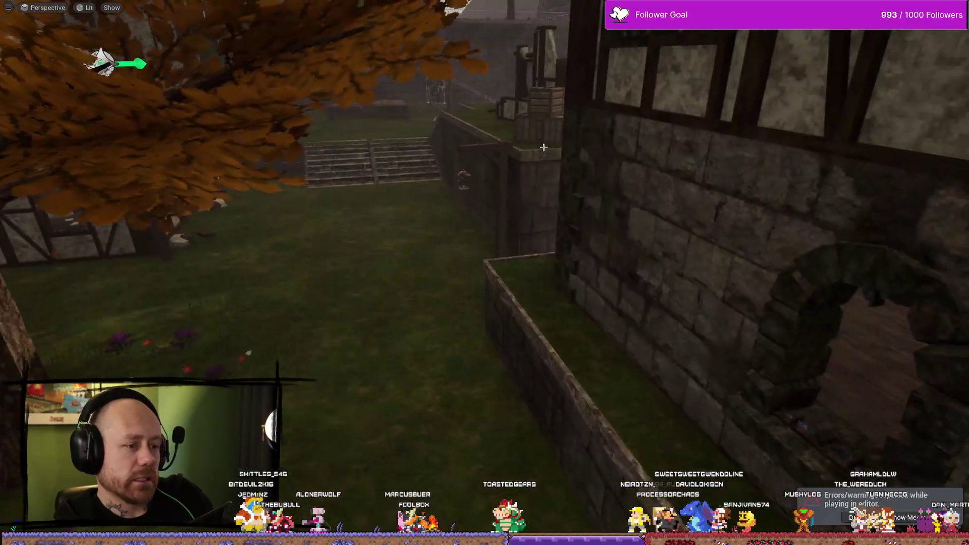
key("ctrl+space")
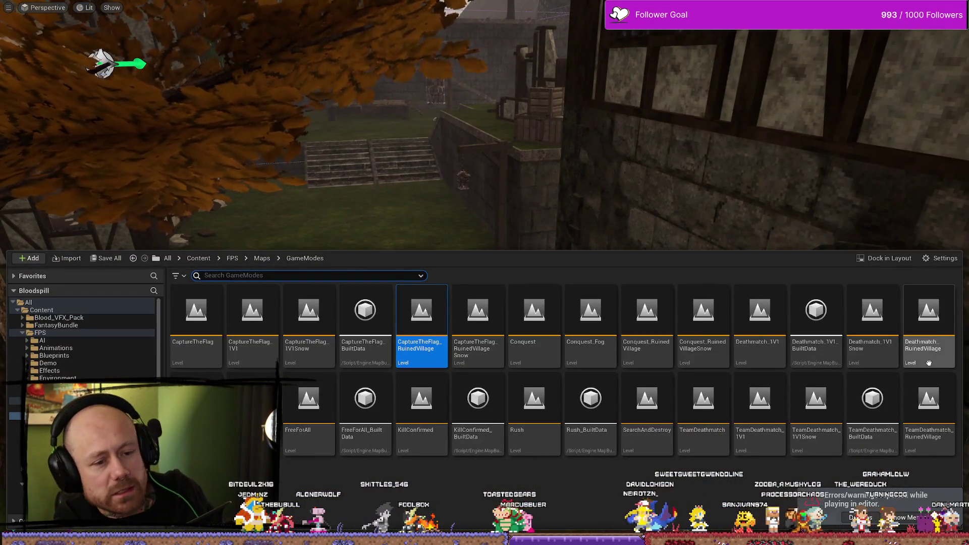
double_click(952, 329)
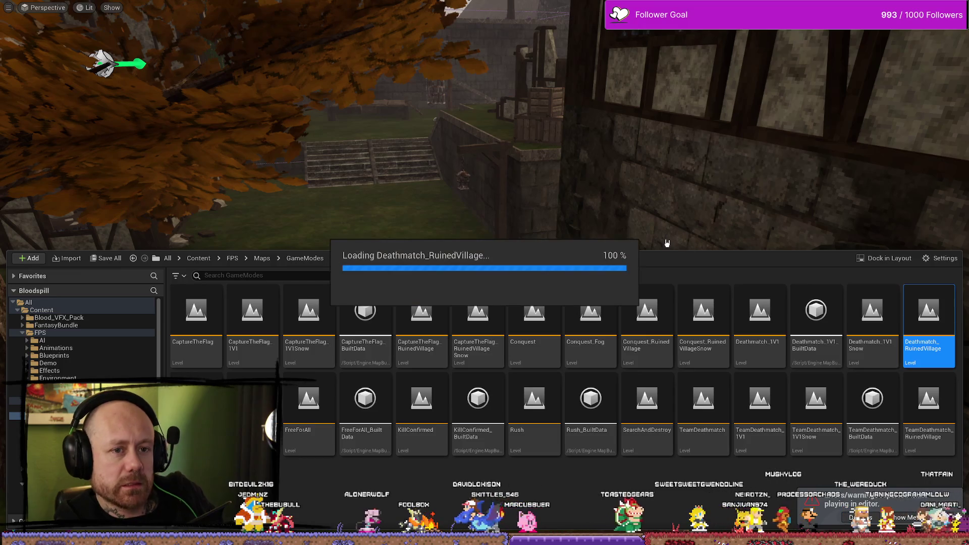
left_click_drag(630, 75, 691, 327)
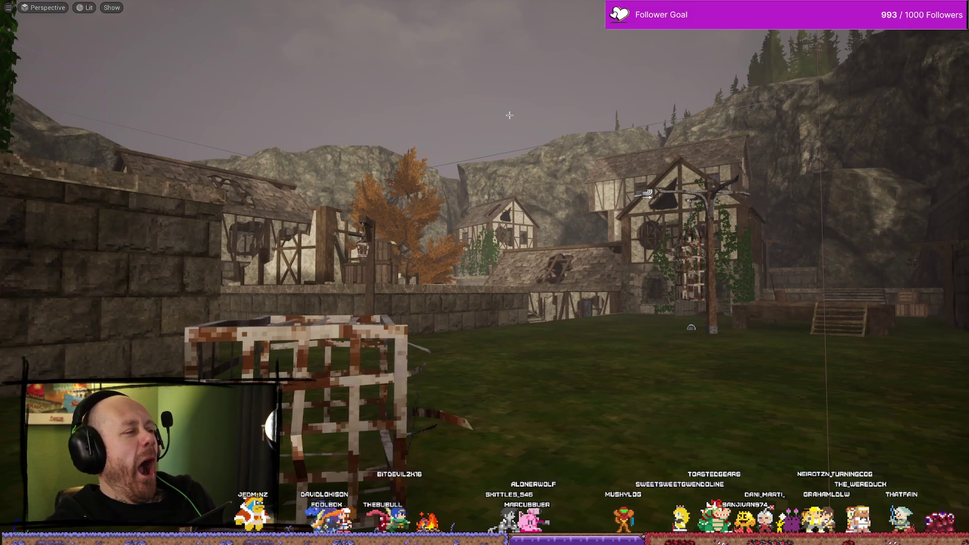
key("F11")
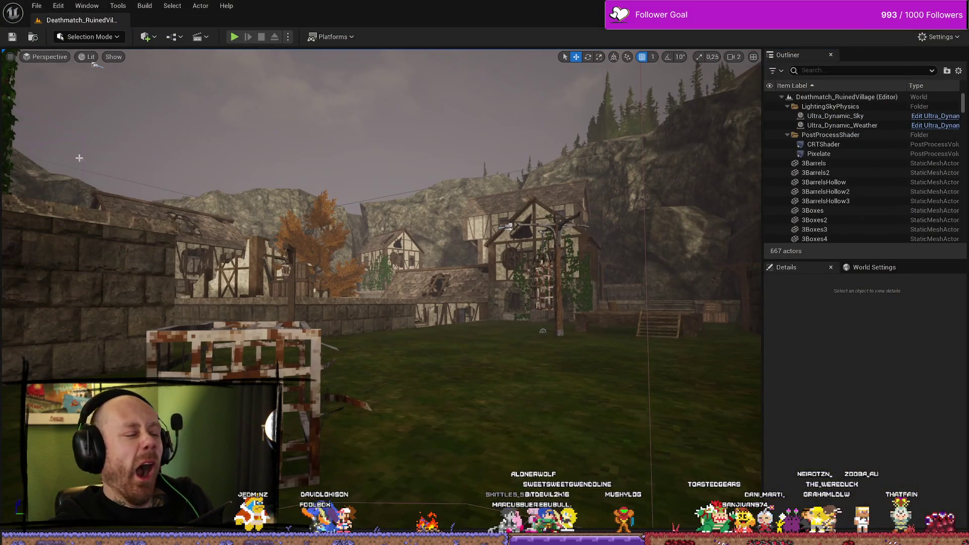
- Fly the viewport camera across the ruined village into the stone tower ruins, then bring up the BloodSpill Trello board
mouse_move(342, 254)
left_mouse_down()
mouse_move(374, 202)
mouse_move(369, 222)
mouse_move(343, 237)
mouse_move(353, 247)
left_mouse_up()
scroll(348, 242, "up", 2)
scroll(353, 227, "down", 1)
scroll(435, 230, "down", 3)
mouse_move(486, 240)
left_mouse_down()
mouse_move(275, 195)
mouse_move(190, 238)
mouse_move(55, 111)
mouse_move(439, 123)
mouse_move(532, 450)
mouse_move(520, 440)
mouse_move(520, 484)
mouse_move(525, 363)
mouse_move(525, 399)
mouse_move(515, 359)
mouse_move(529, 358)
left_mouse_up()
scroll(533, 451, "up", 2)
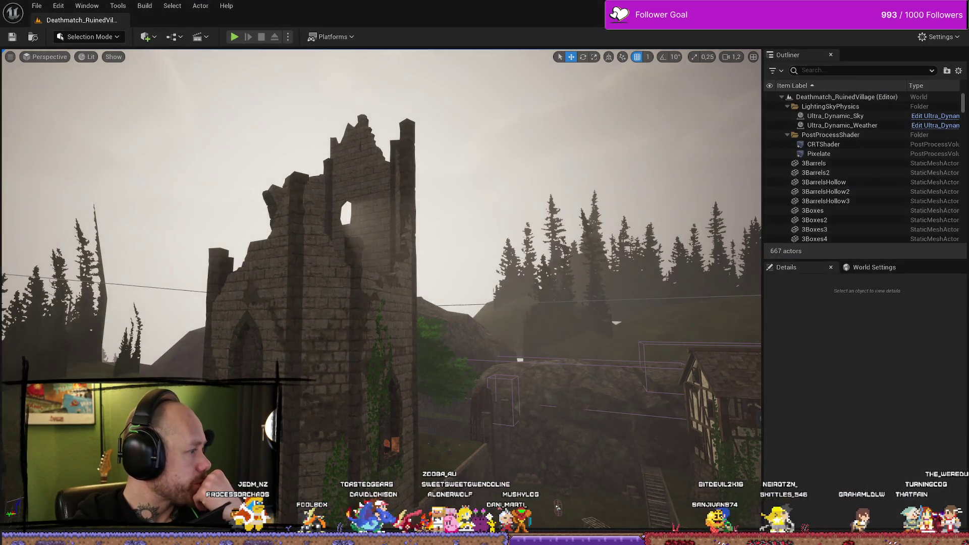
key("alt+Tab")
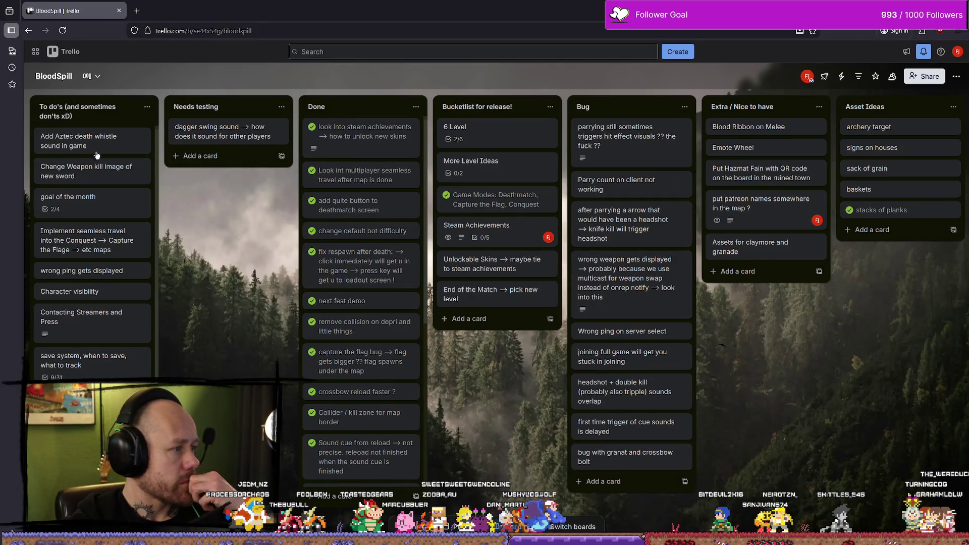
- Read the 'goal of the month' card's checklist, close it, and return to Unreal Editor
left_click(86, 204)
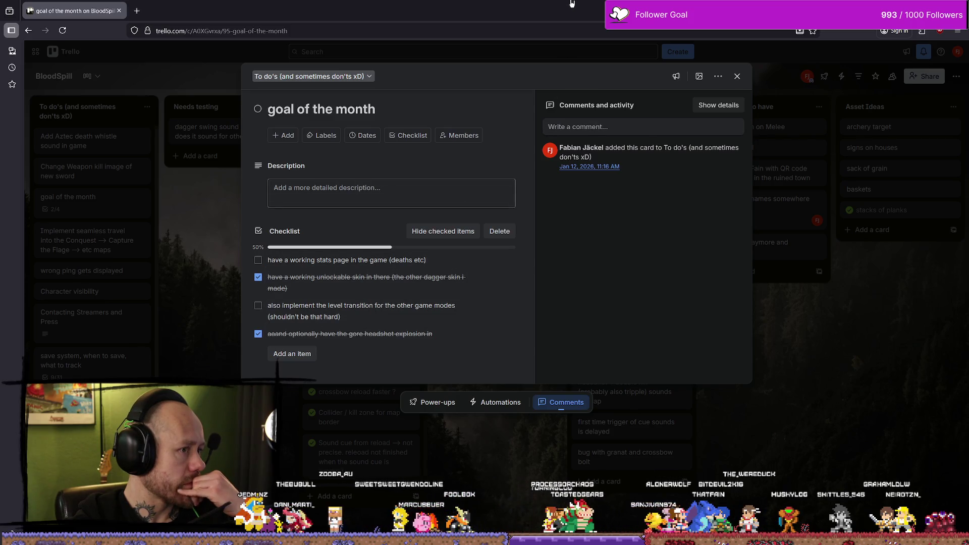
left_click(919, 443)
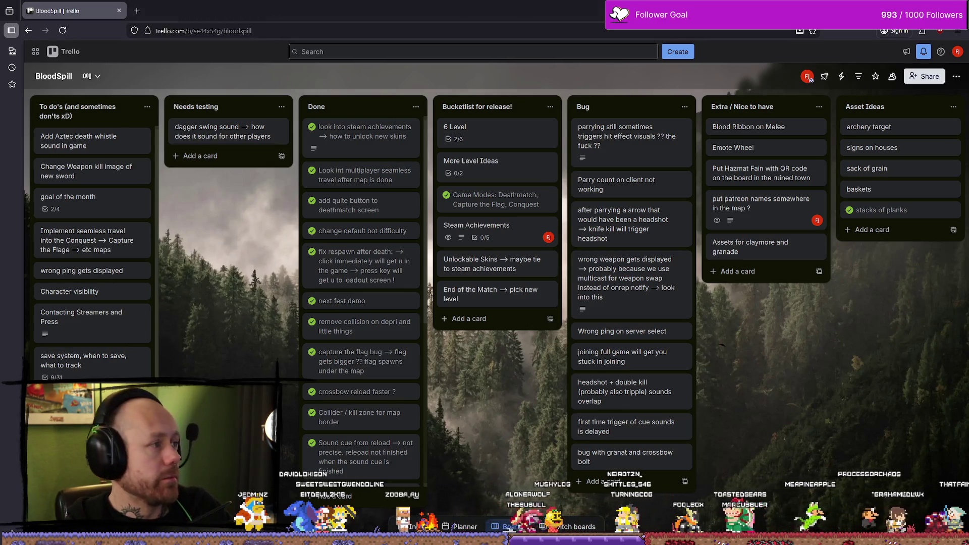
key("alt+Tab")
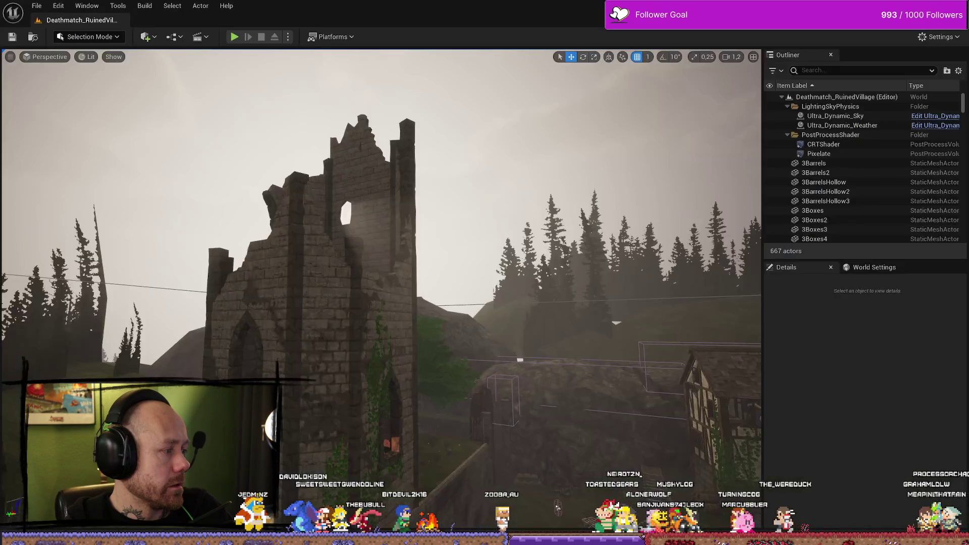
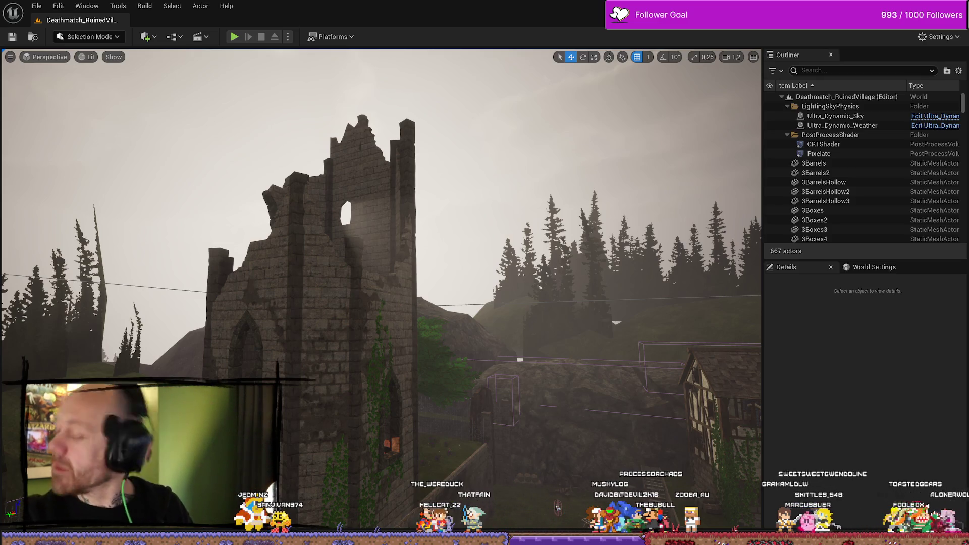
- Fly the camera over the ruined village, start Play-In-Editor, then pause to show the game menu
mouse_move(557, 508)
left_mouse_down()
mouse_move(701, 126)
mouse_move(422, 335)
left_mouse_up()
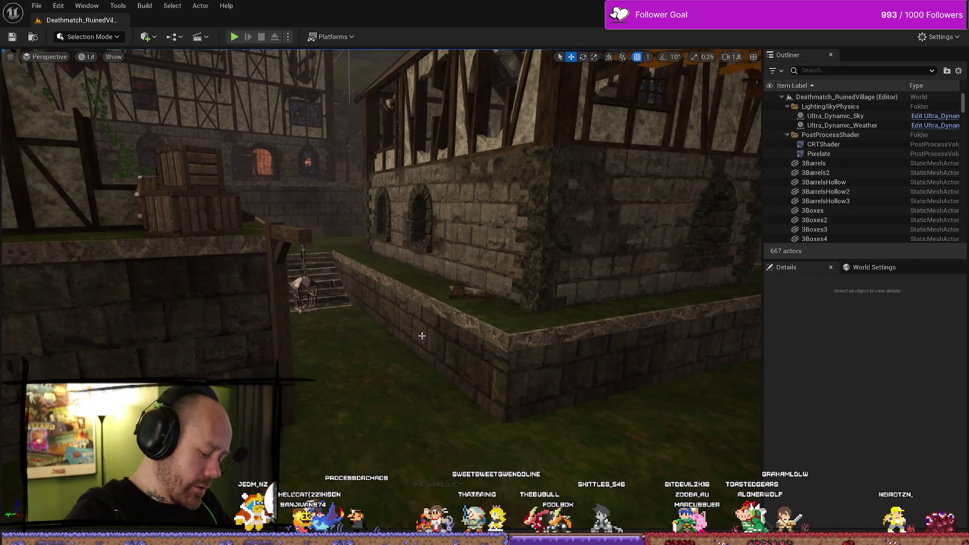
key("alt+p")
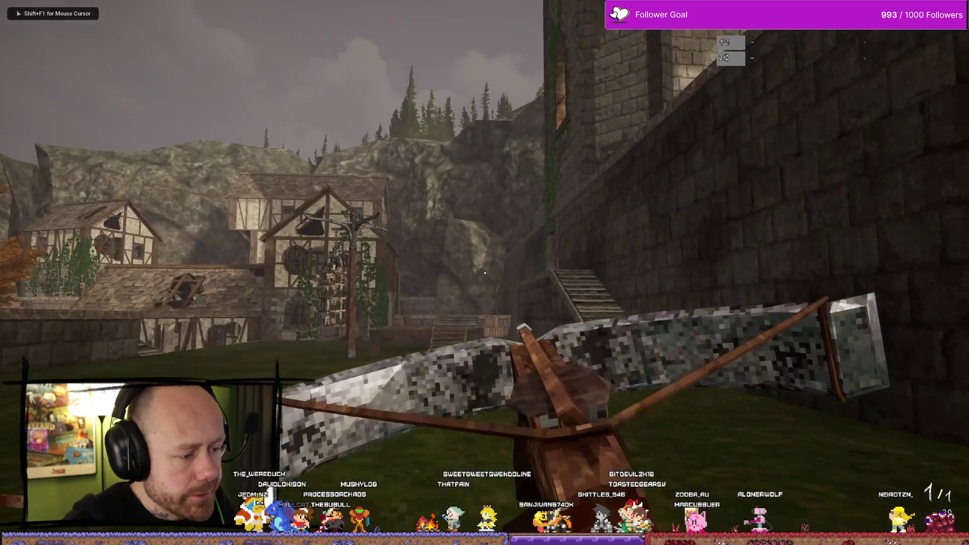
key("Escape")
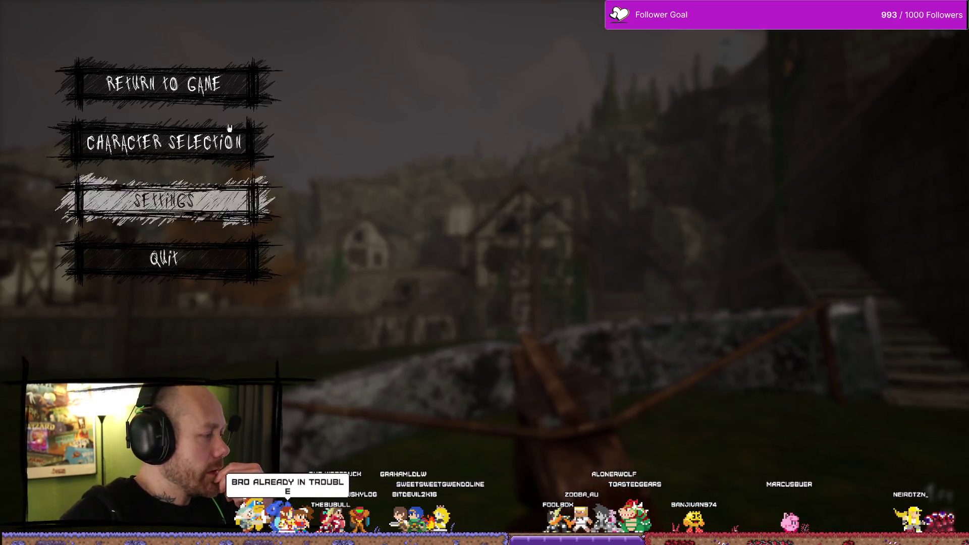
left_click(197, 205)
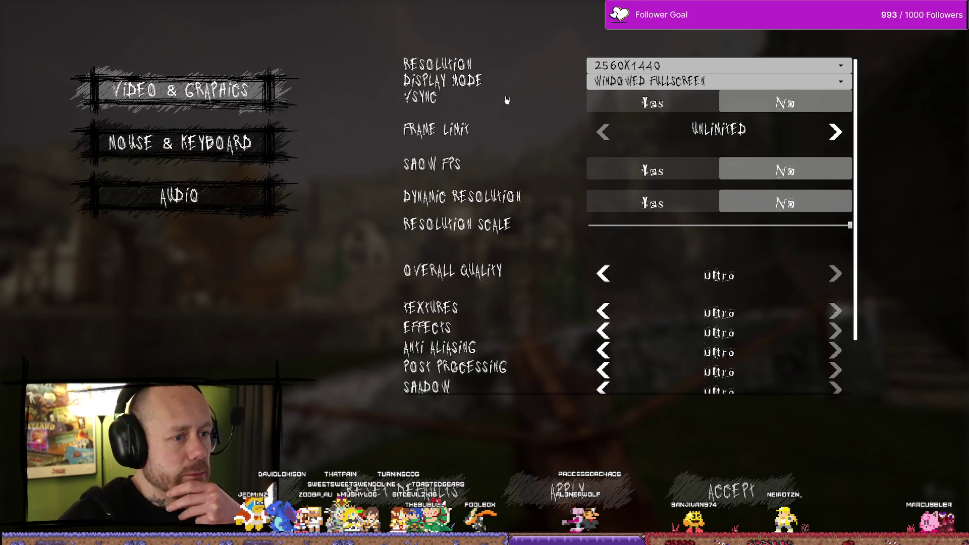
left_click(192, 143)
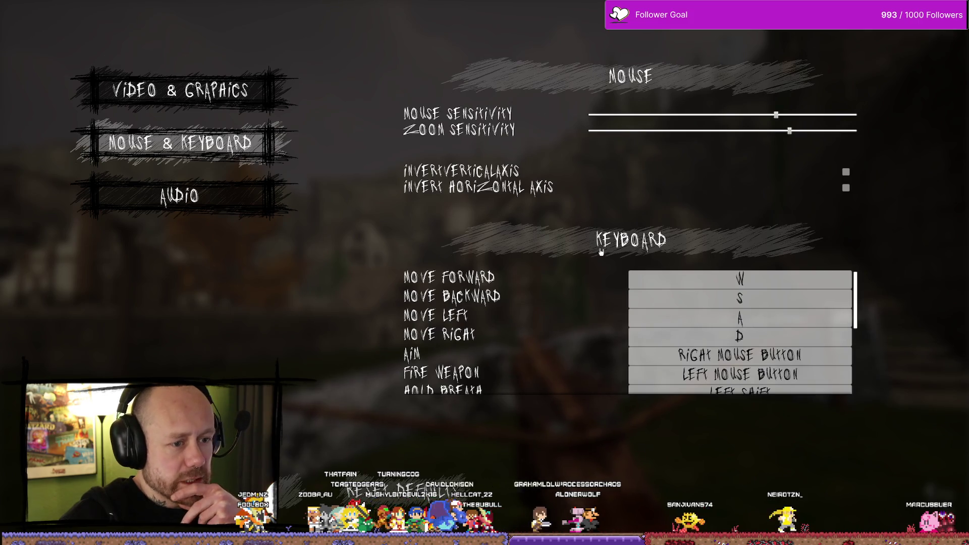
scroll(545, 340, "down", 5)
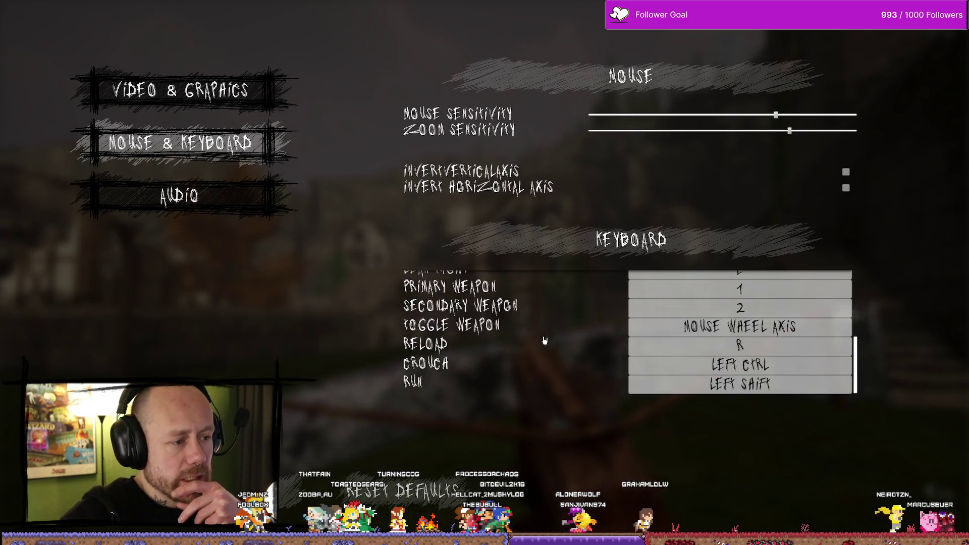
scroll(545, 340, "up", 5)
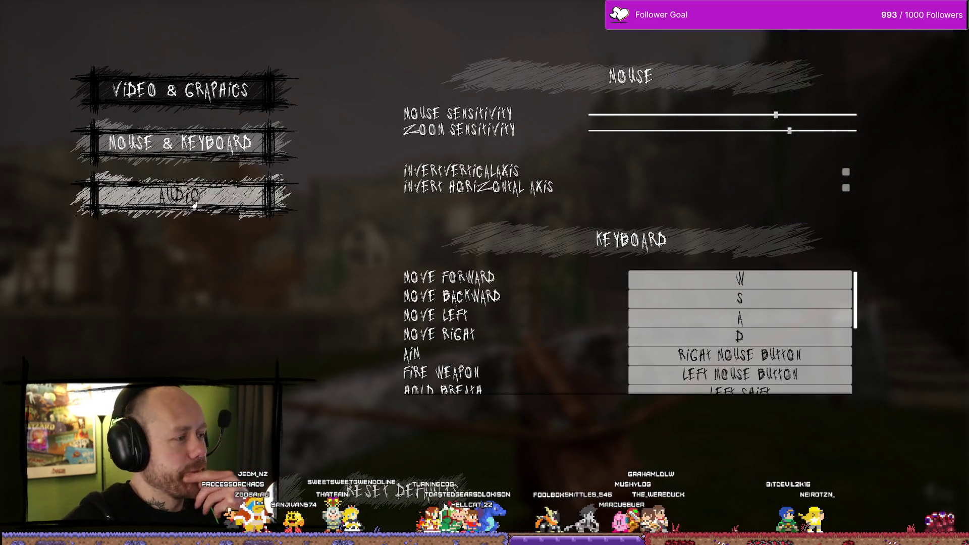
left_click(309, 205)
left_click(263, 75)
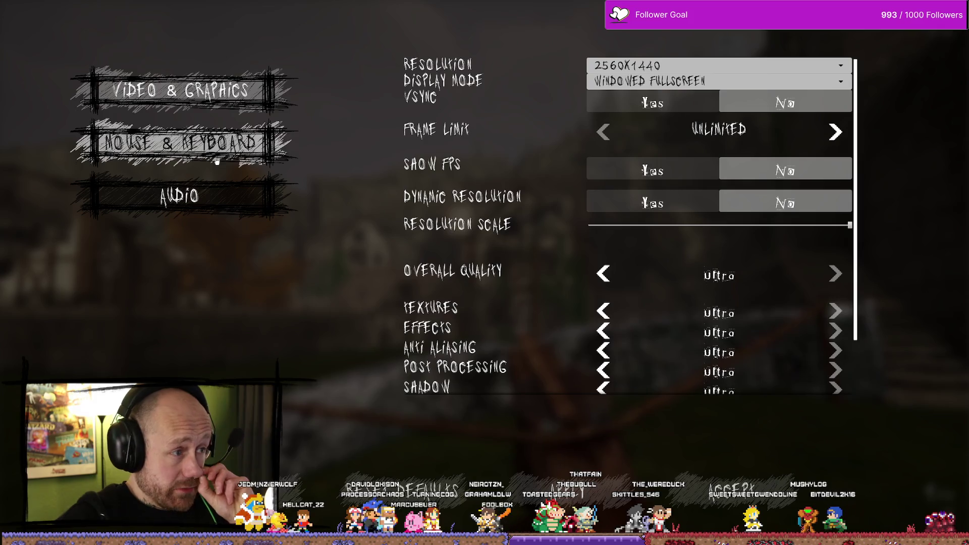
left_click(227, 132)
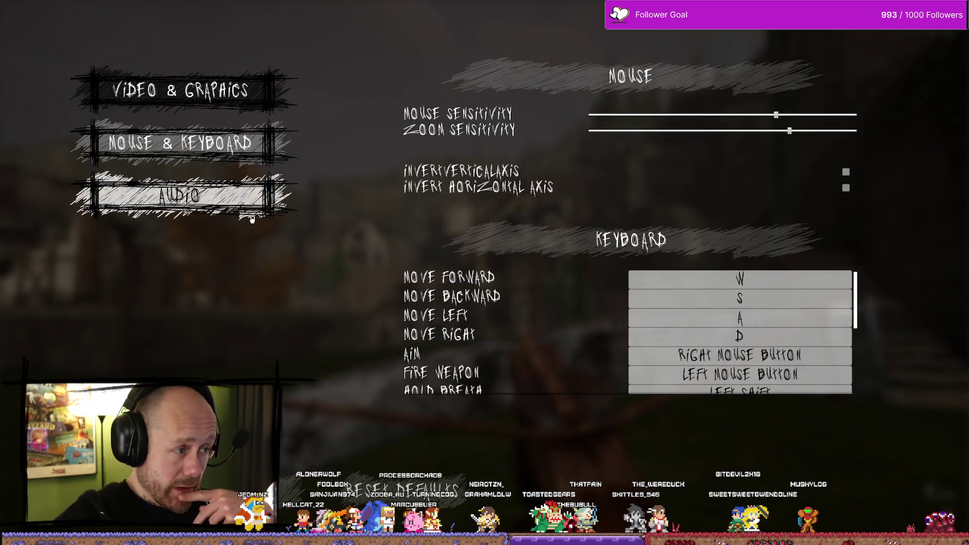
left_click(212, 194)
key("Escape")
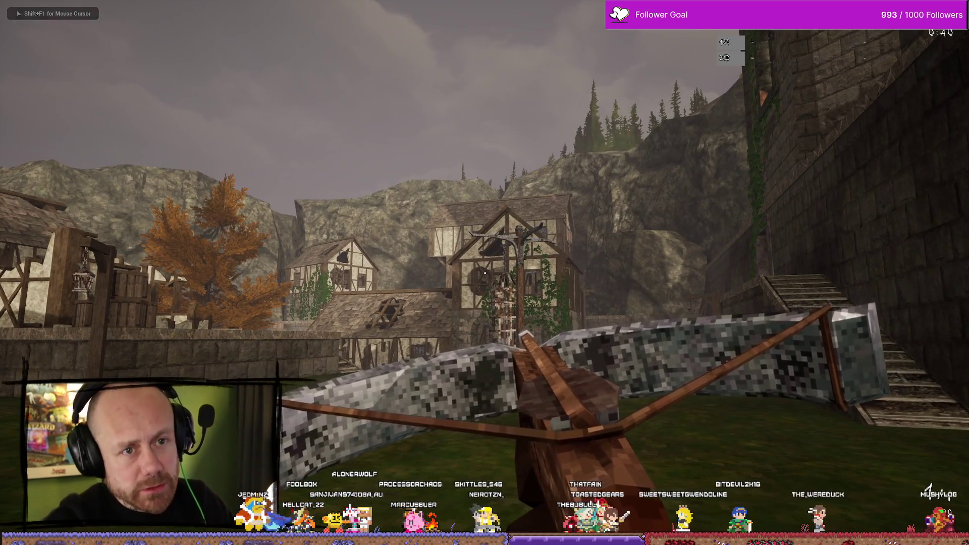
- Walk toward the village houses, aim down the crossbow sights and fire a bolt
key("w")
key("w")
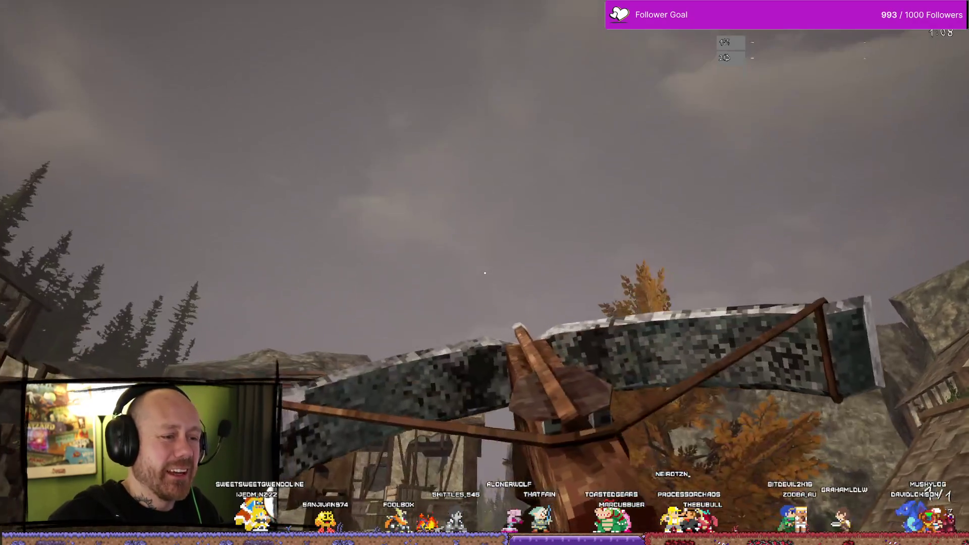
right_click(484, 273)
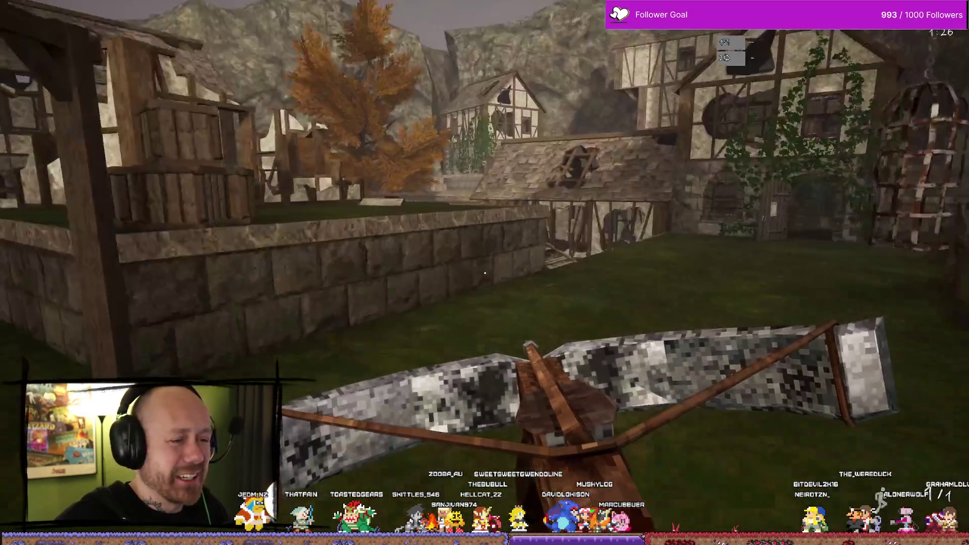
left_click(484, 273)
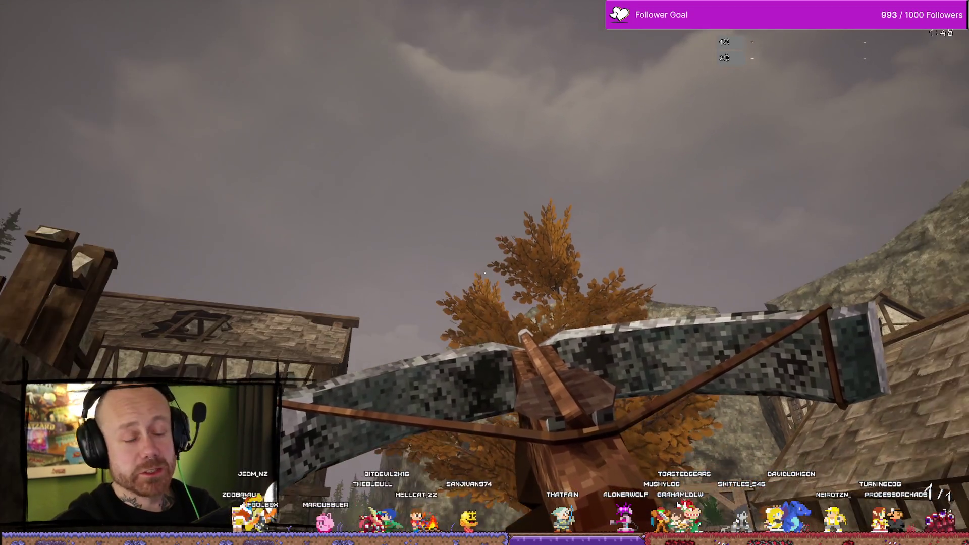
- Walk past the hanging cage and courtyard toward the buildings and autumn tree, then pause the game
key("w")
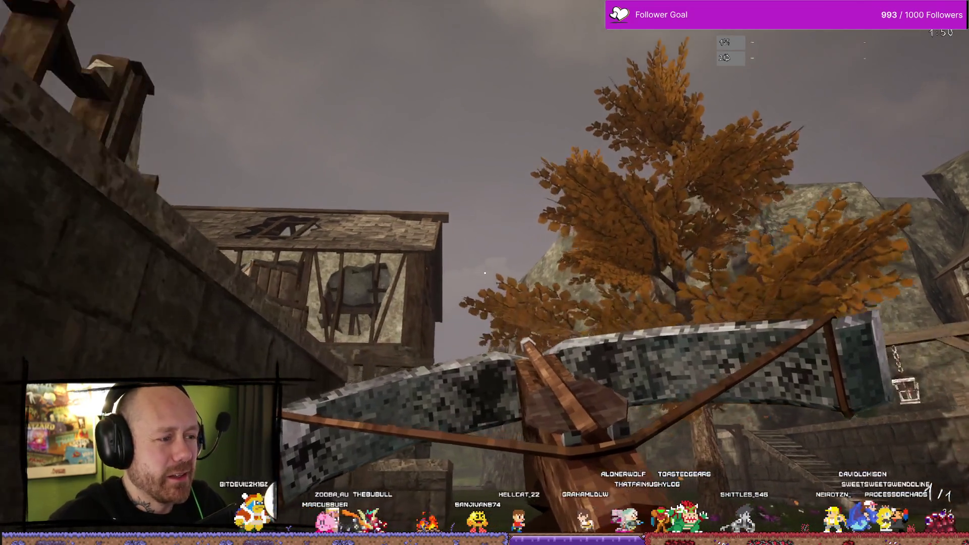
key("w")
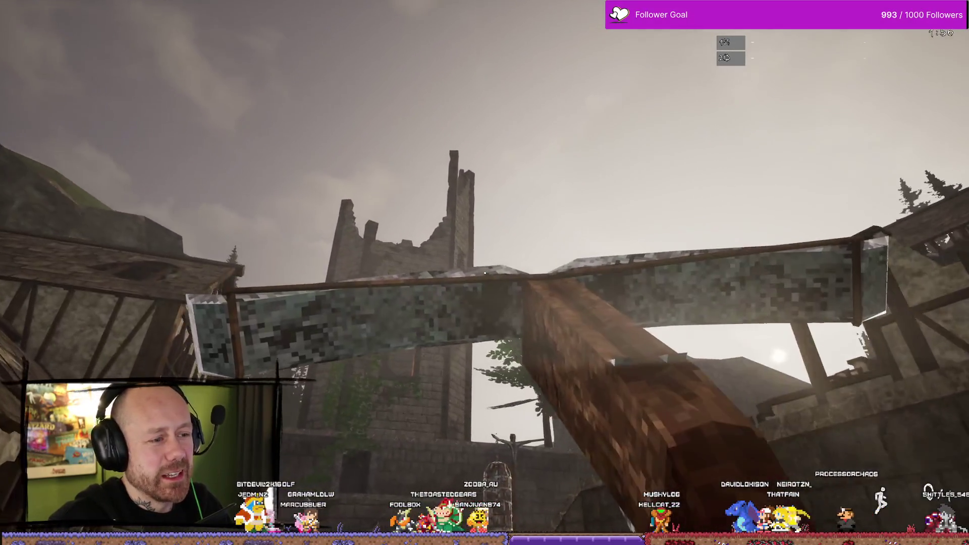
key("w")
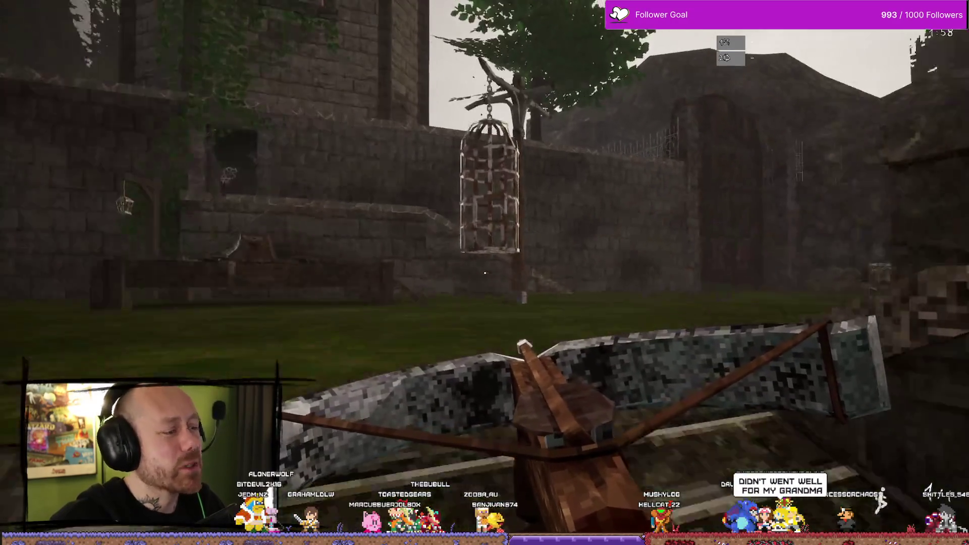
key("w")
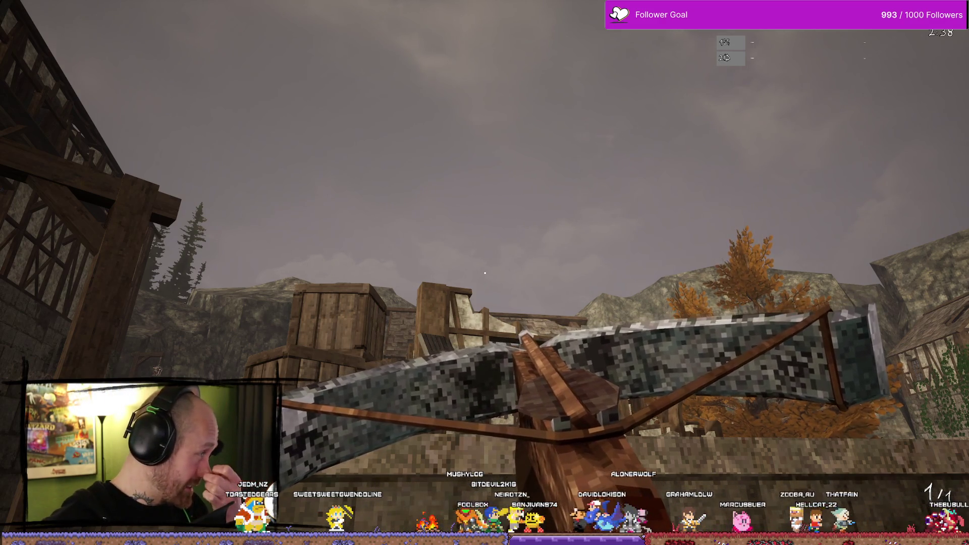
mouse_move(484, 273)
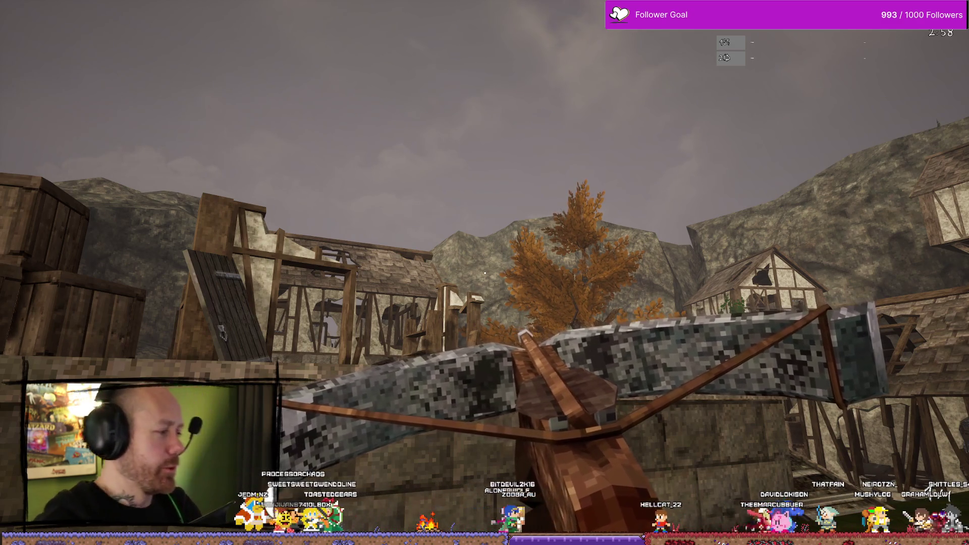
key("w")
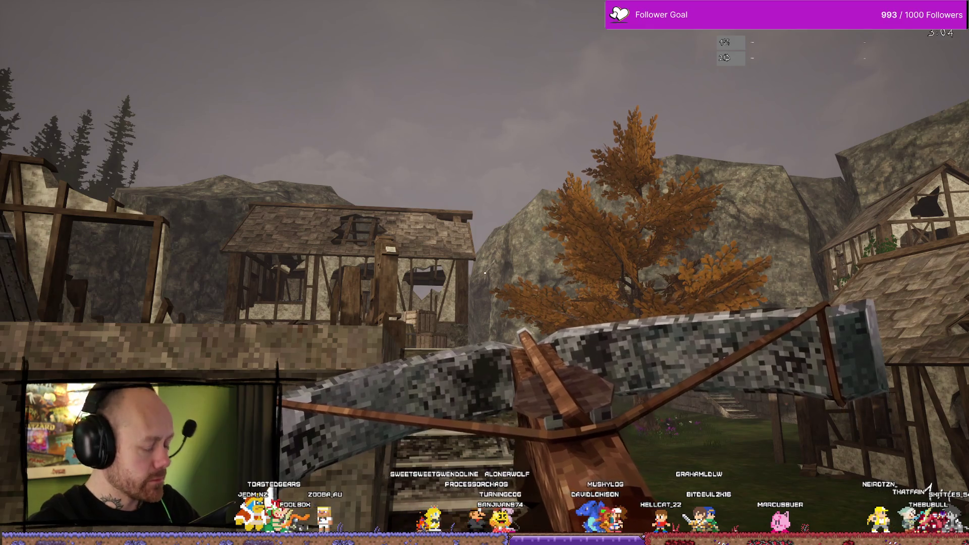
key("Escape")
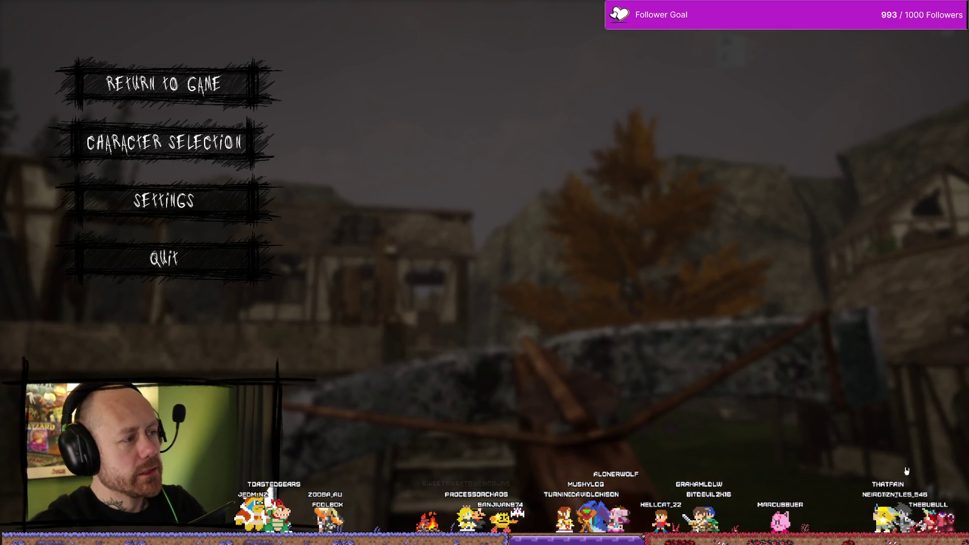
- End the play session and open the content browser with the village map deselected
key("Escape")
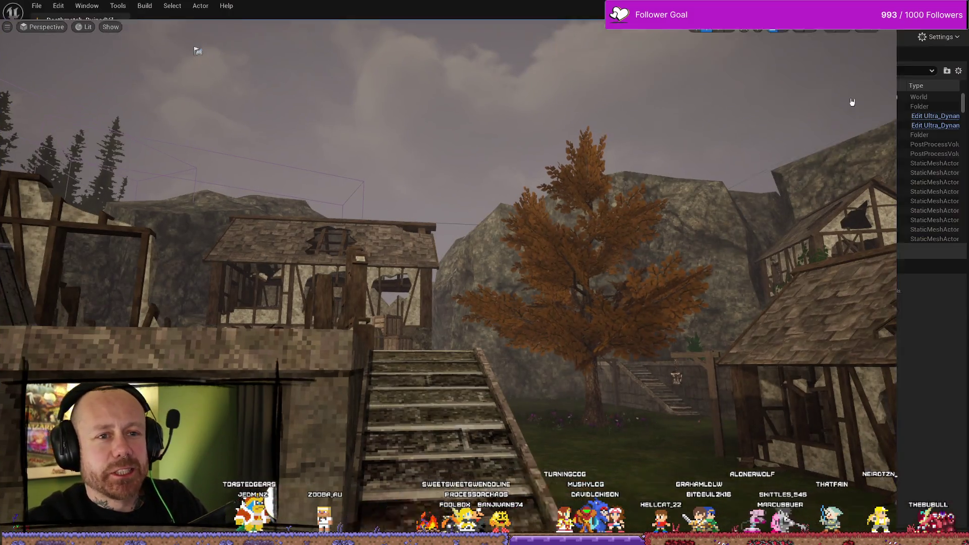
mouse_move(290, 337)
left_mouse_down()
mouse_move(278, 303)
mouse_move(290, 337)
mouse_move(454, 263)
mouse_move(586, 235)
left_mouse_up()
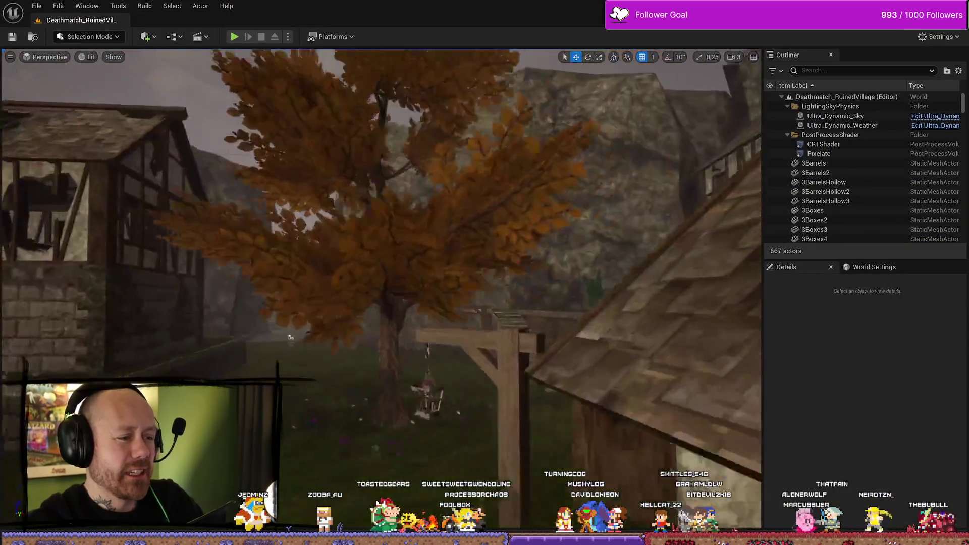
key("ctrl+space")
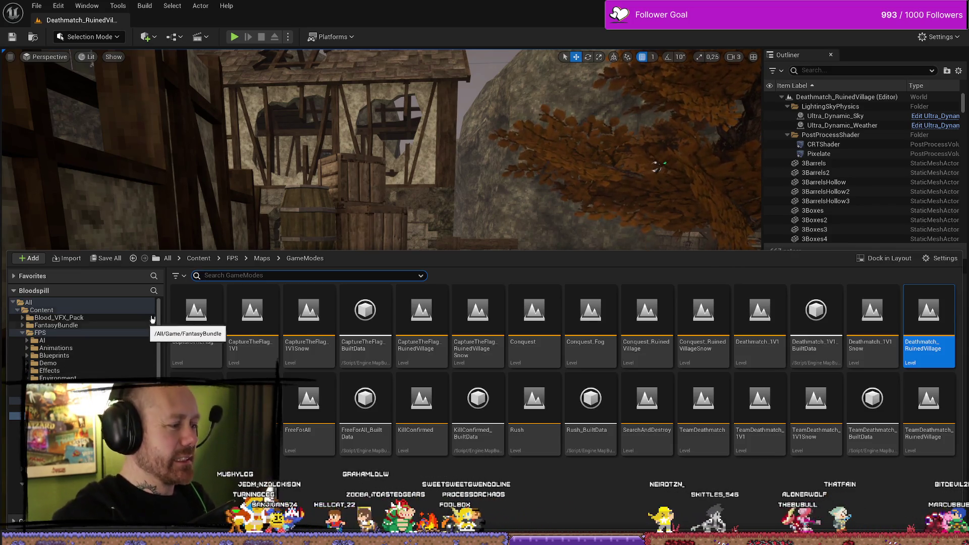
left_click(295, 459)
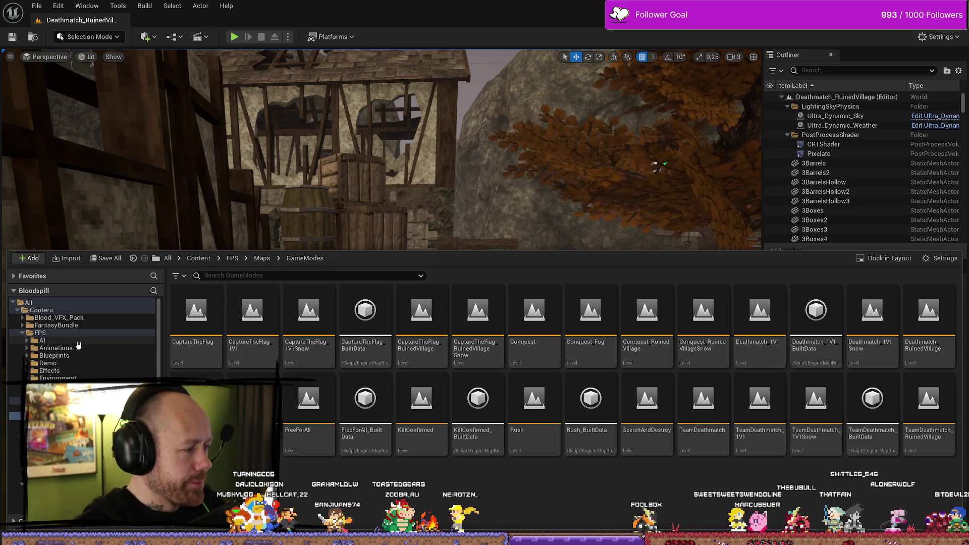
- Browse the FPS Blueprints and MyStuff folders in the content browser
left_click(53, 356)
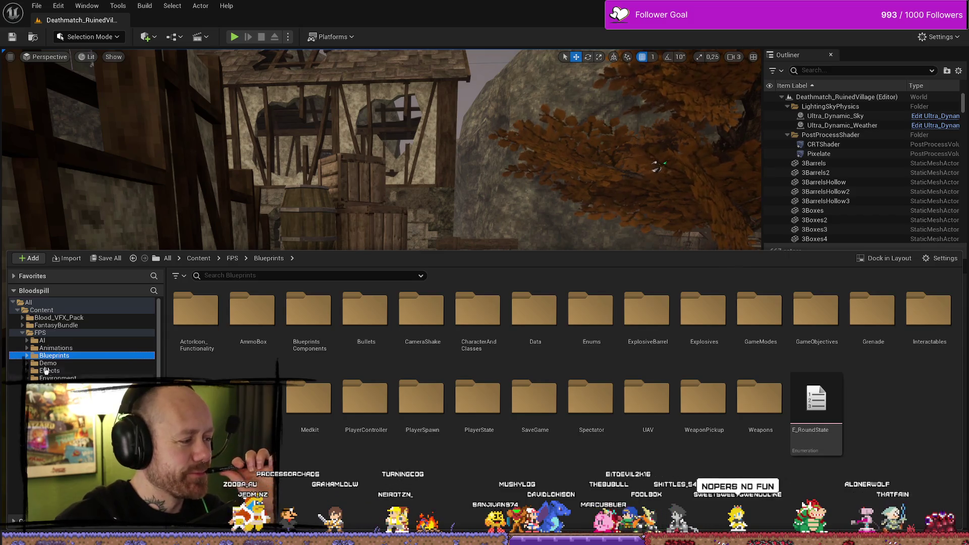
scroll(81, 333, "down", 5)
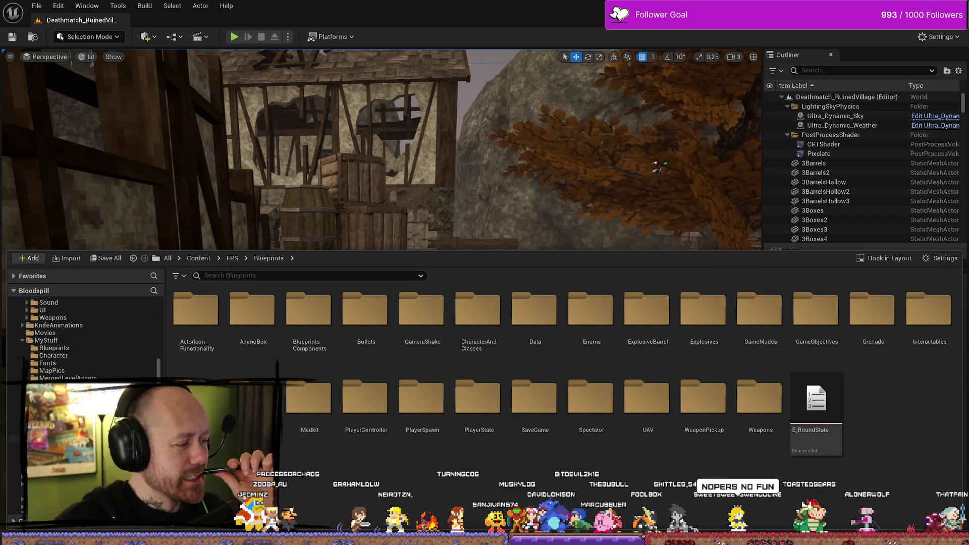
left_click(66, 340)
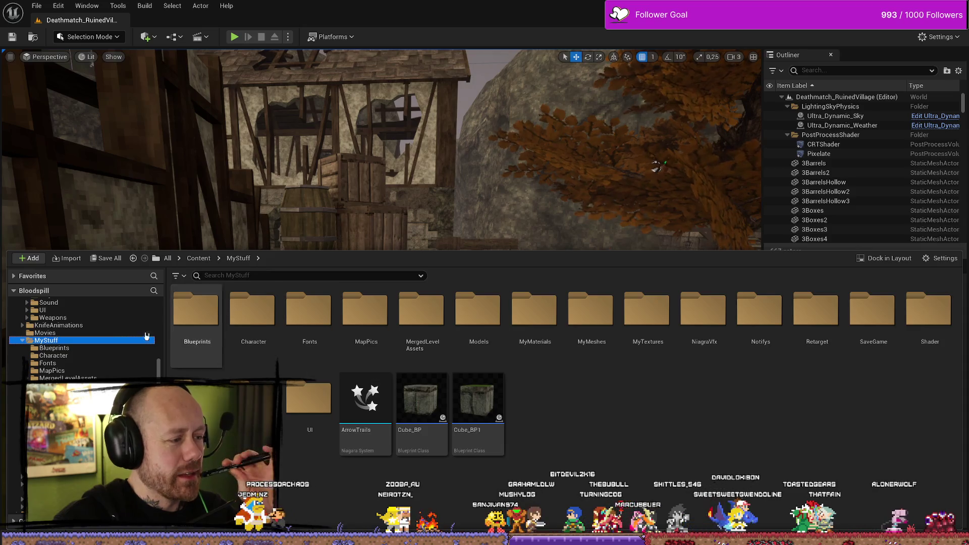
scroll(115, 354, "up", 5)
scroll(115, 354, "up", 2)
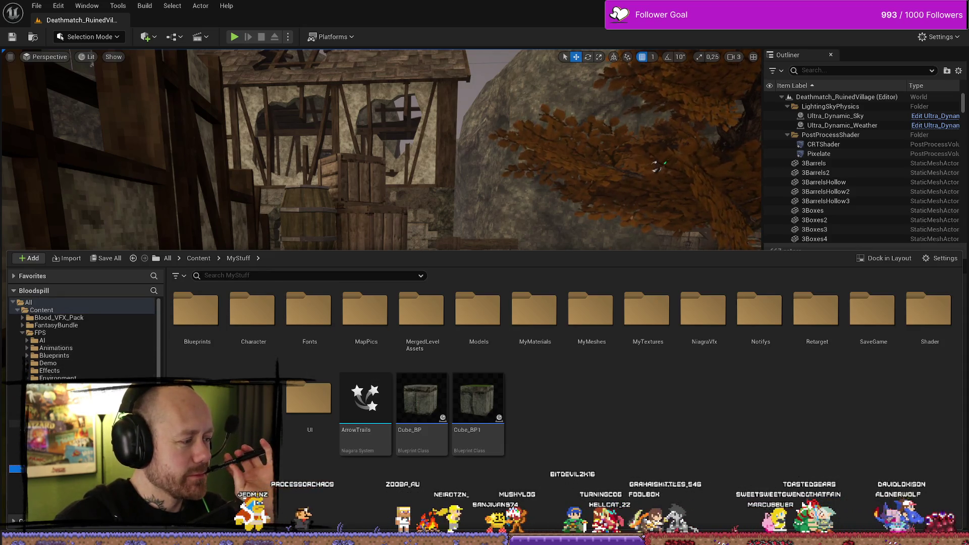
scroll(81, 339, "down", 2)
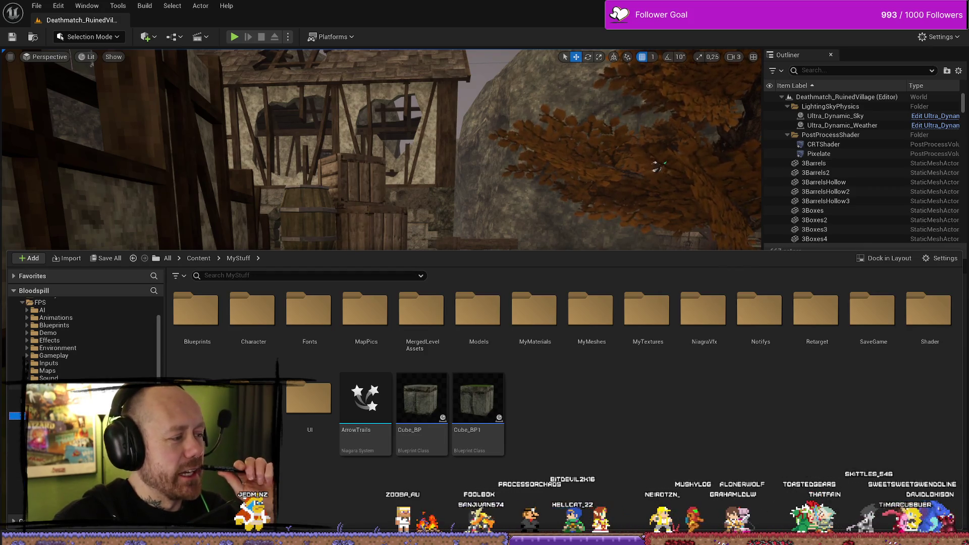
scroll(80, 338, "down", 2)
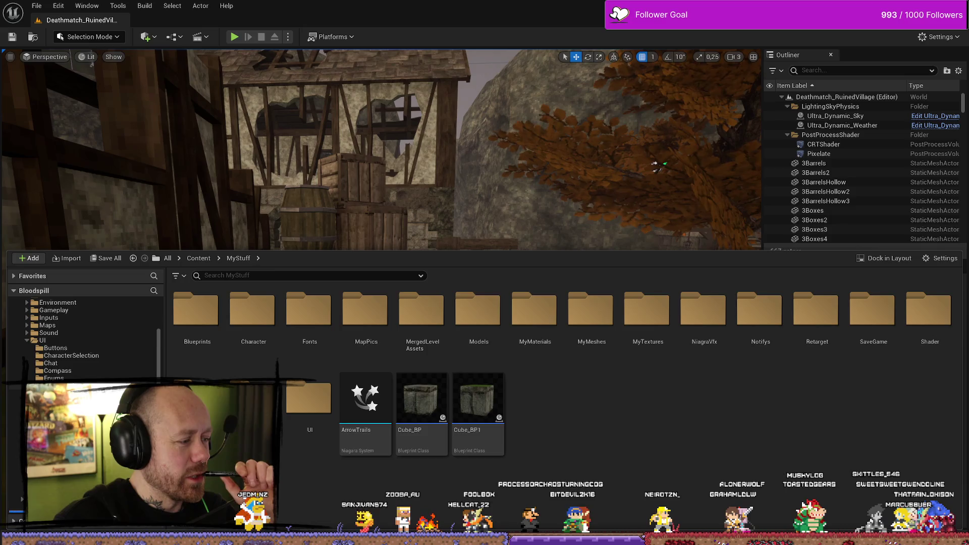
scroll(81, 339, "up", 5)
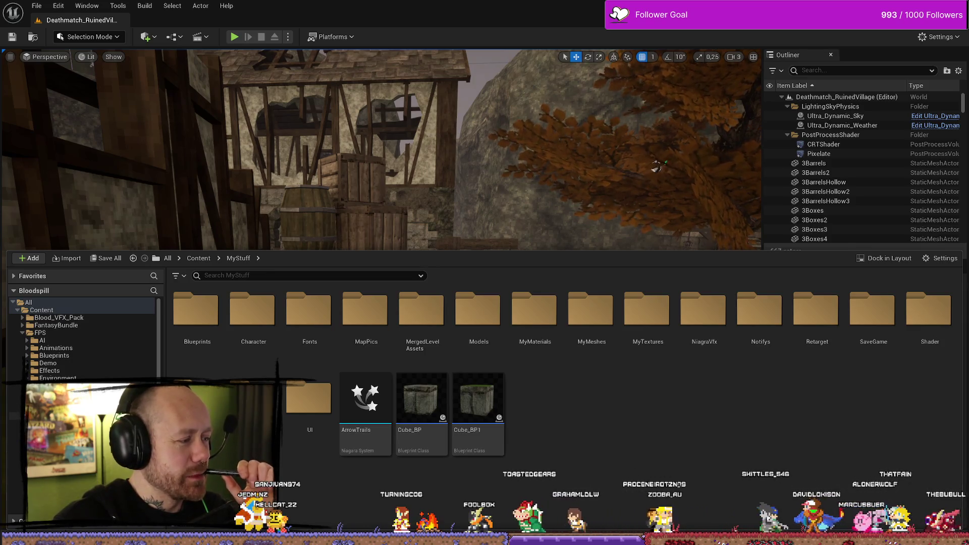
scroll(84, 338, "down", 5)
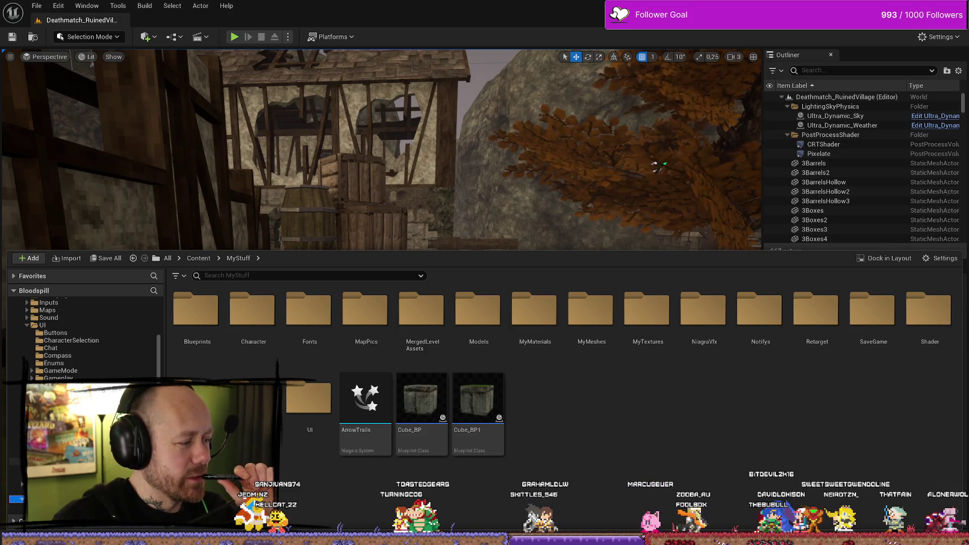
scroll(83, 338, "up", 2)
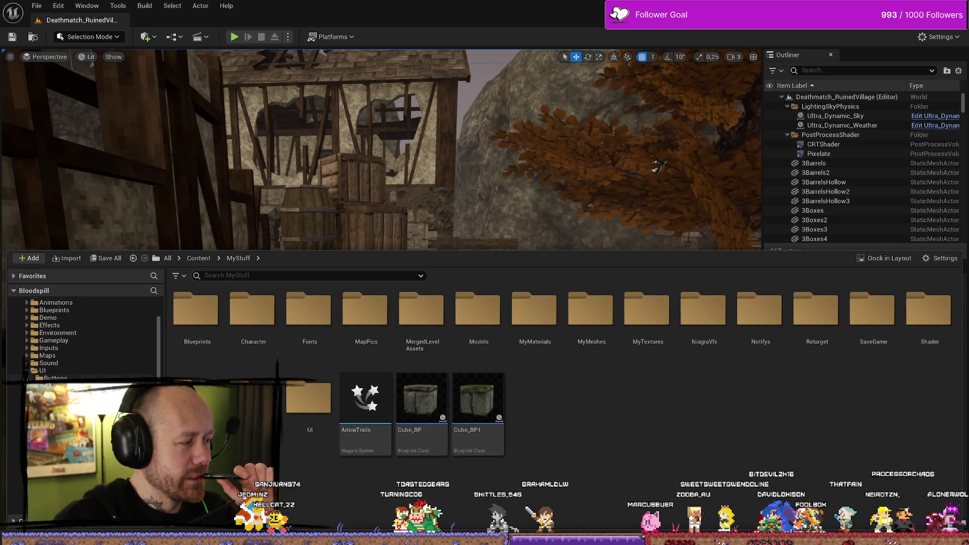
scroll(31, 343, "up", 2)
- Go to FPS > Blueprints > Weapons and duplicate BP_Crossbow
left_click(27, 341)
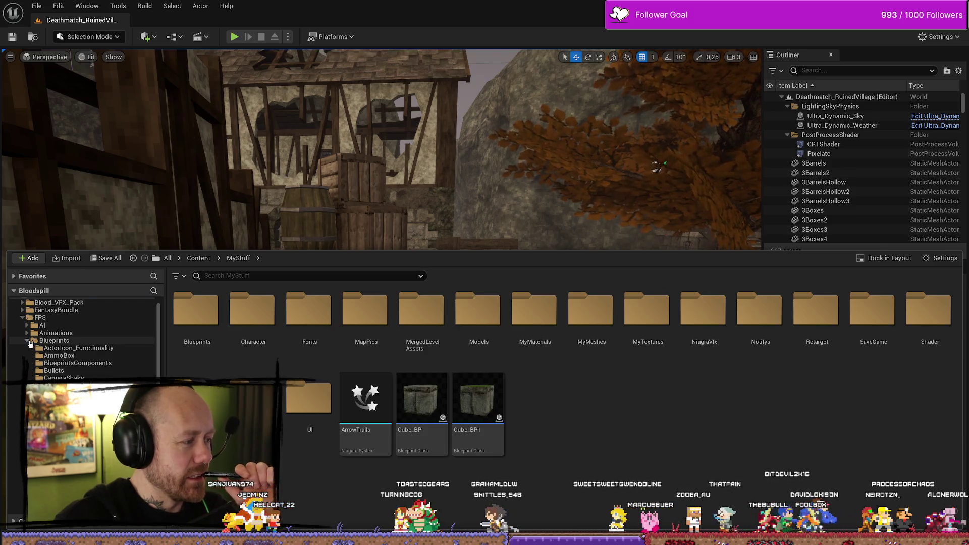
scroll(30, 343, "down", 3)
left_click(55, 431)
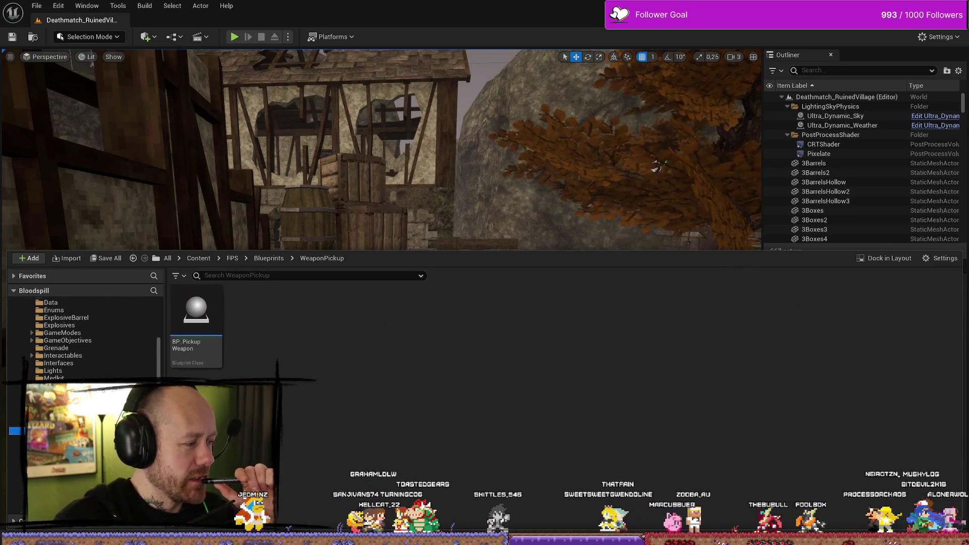
left_click(55, 439)
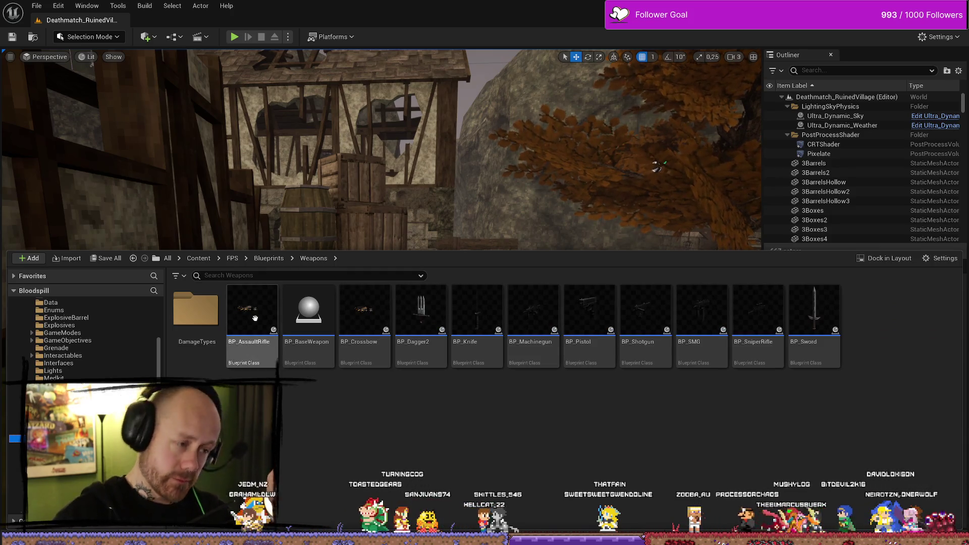
mouse_move(351, 339)
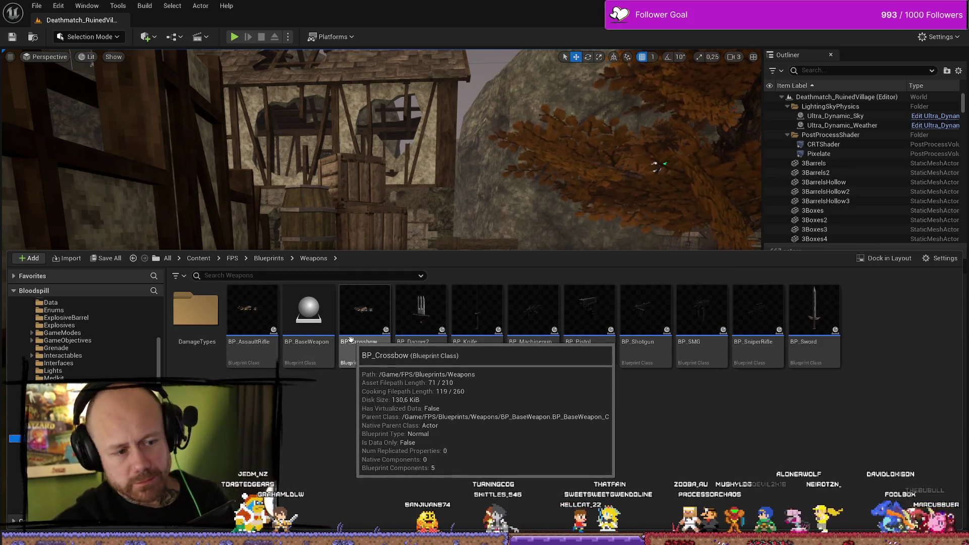
right_click(370, 323)
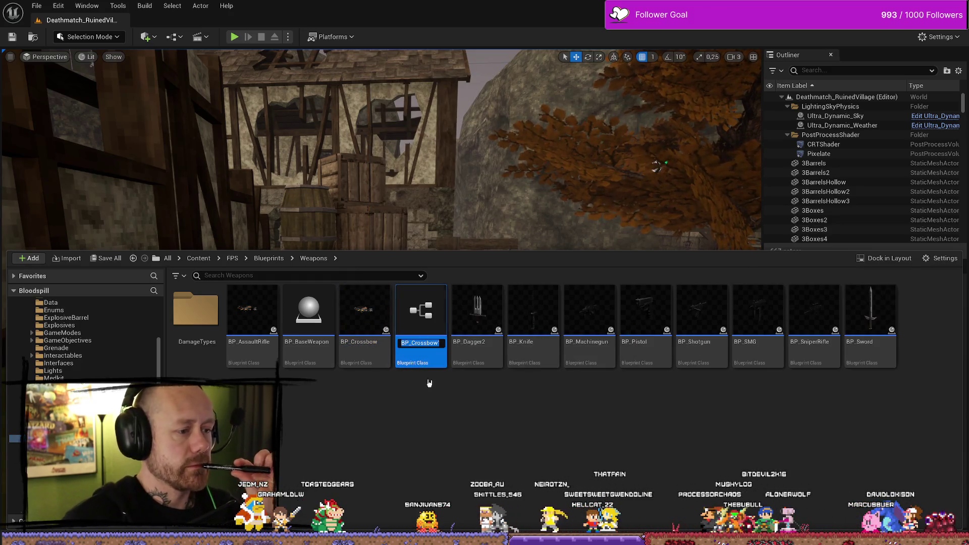
- Keep the name BP_Crossbow1, open it, and glance at the Construction Script before the Event Graph
key("Return")
double_click(421, 318)
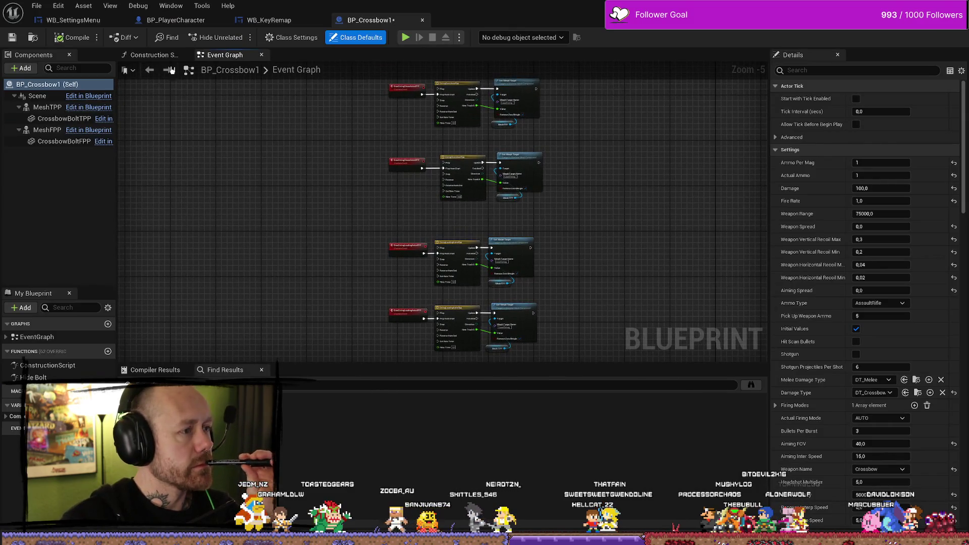
left_click(152, 54)
left_click(222, 55)
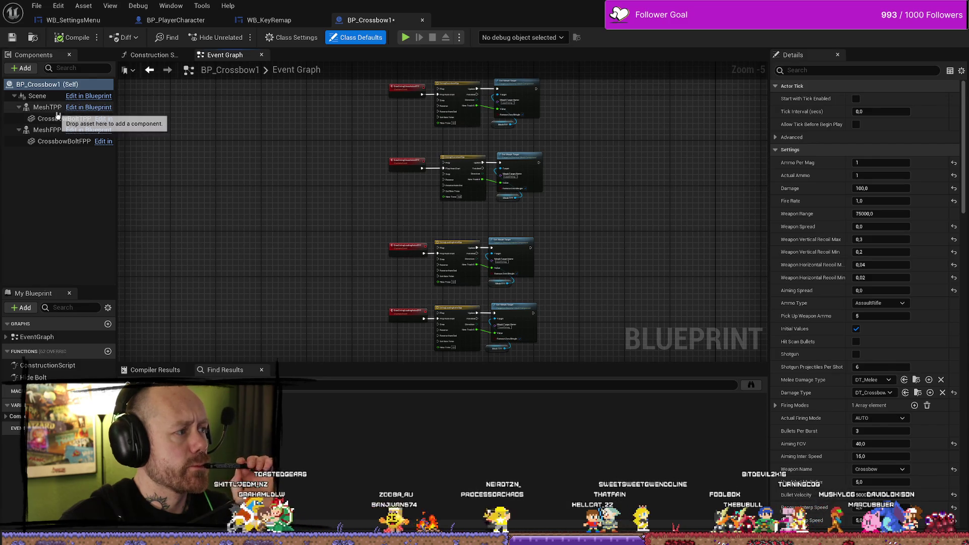
- Dock the blueprint's 3D viewport and orbit in close on the MeshTPP crossbow mesh
mouse_move(53, 123)
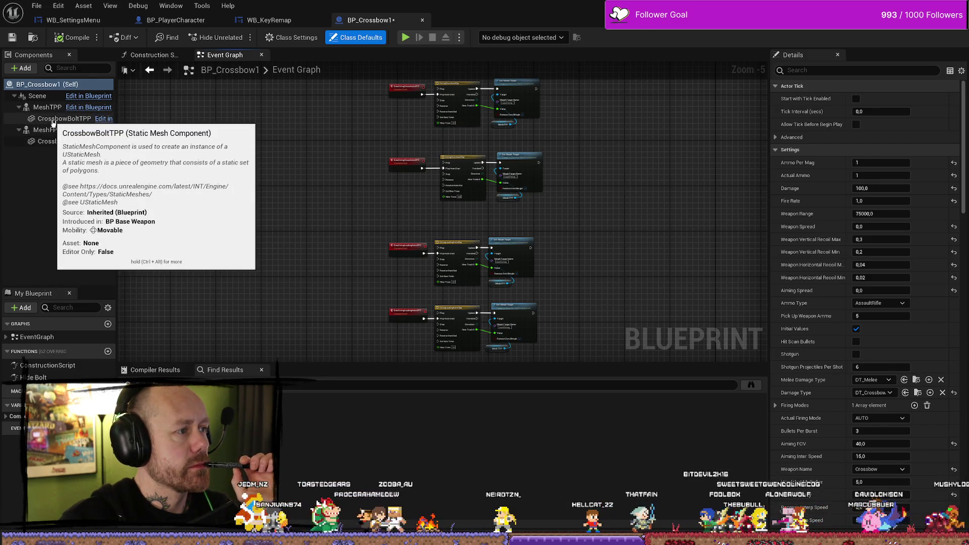
left_click(54, 120)
double_click(53, 120)
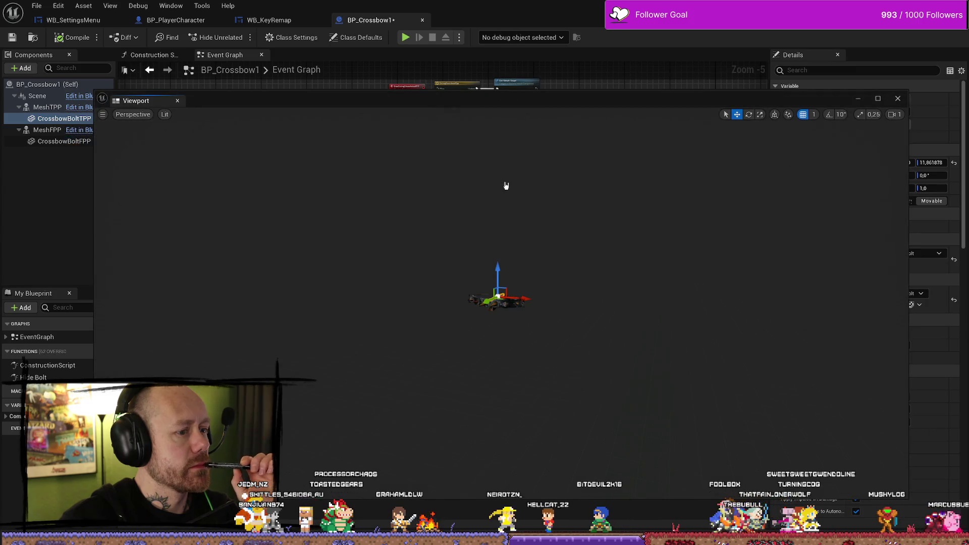
mouse_move(156, 90)
left_mouse_down()
mouse_move(291, 57)
mouse_move(318, 69)
mouse_move(347, 59)
mouse_move(147, 54)
left_mouse_up()
mouse_move(513, 207)
left_mouse_down()
mouse_move(458, 138)
mouse_move(404, 157)
mouse_move(486, 245)
mouse_move(530, 255)
mouse_move(502, 288)
mouse_move(551, 281)
mouse_move(637, 297)
left_mouse_up()
left_click(487, 244)
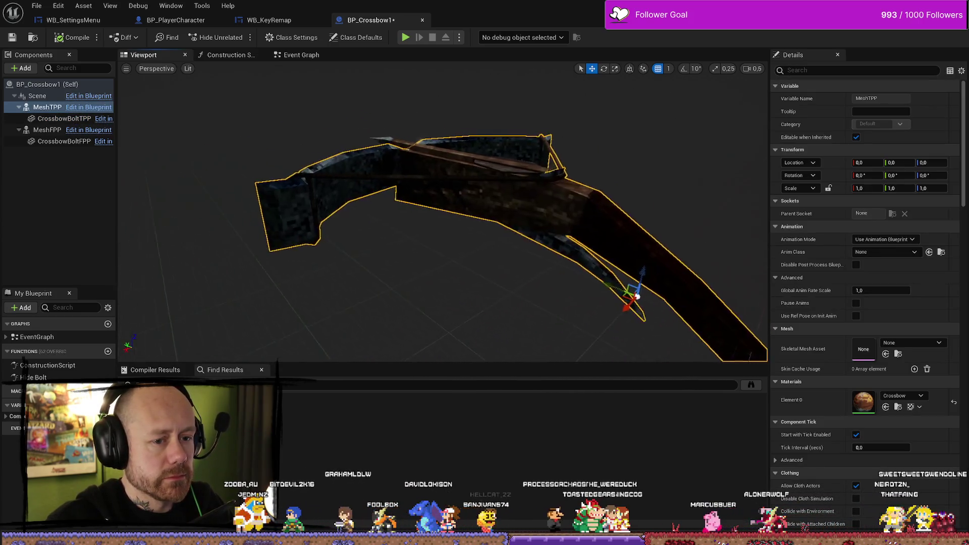
mouse_move(505, 240)
left_mouse_down()
mouse_move(520, 238)
mouse_move(494, 237)
mouse_move(506, 239)
left_mouse_up()
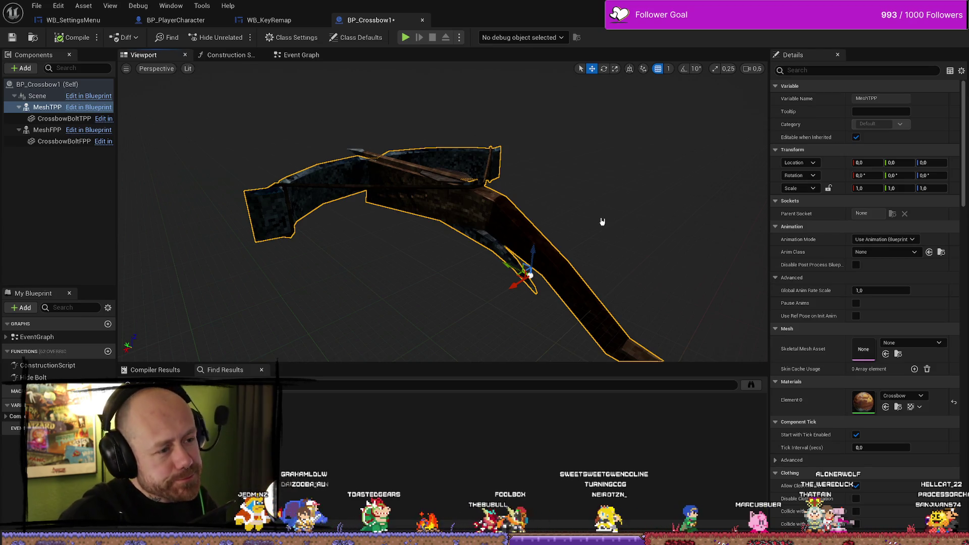
mouse_move(579, 216)
left_mouse_down()
mouse_move(560, 222)
mouse_move(570, 202)
mouse_move(579, 219)
left_mouse_up()
- Undo an accidental 88-unit Y move of the crossbow mesh and keep orbiting the view
left_click_drag(502, 295, 209, 246)
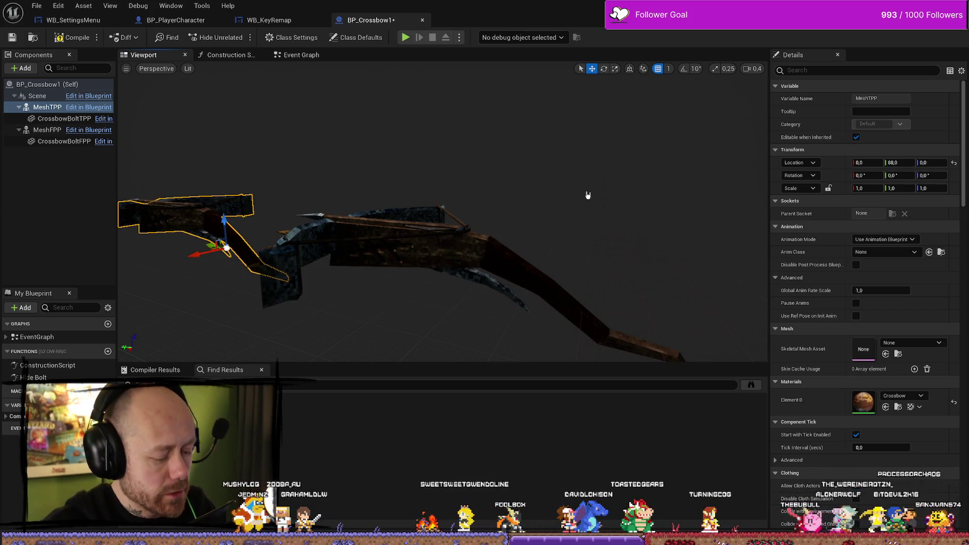
key("ctrl+z")
key("f")
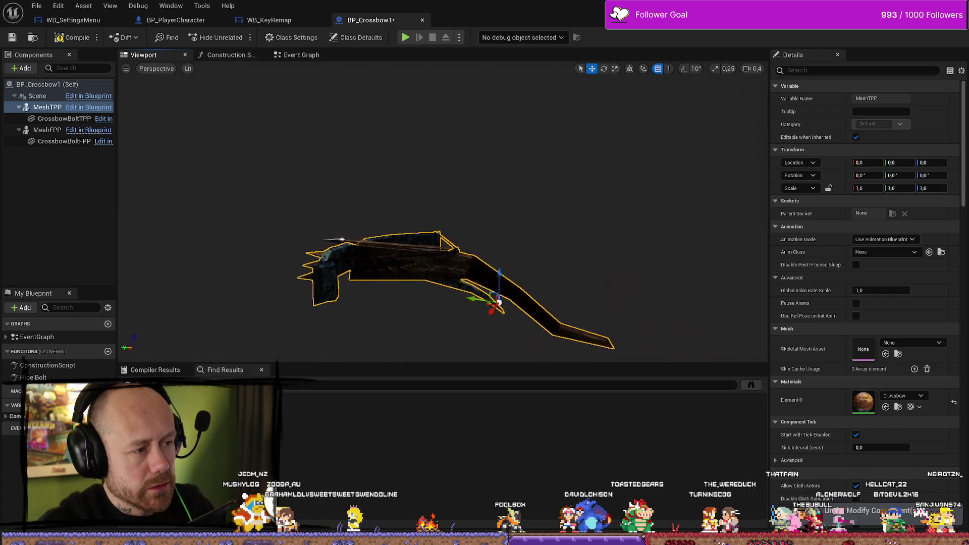
left_click_drag(602, 188, 602, 187)
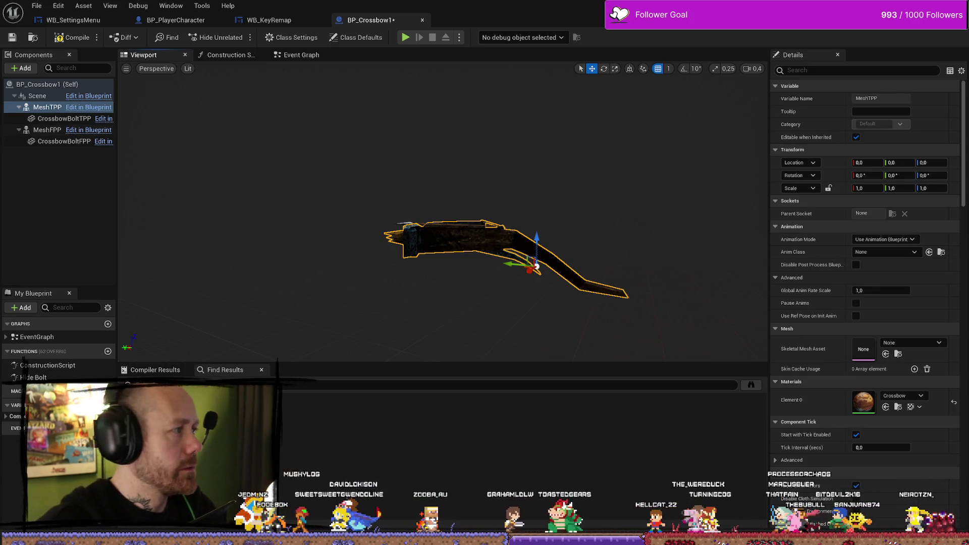
key("super+d")
key("super+d")
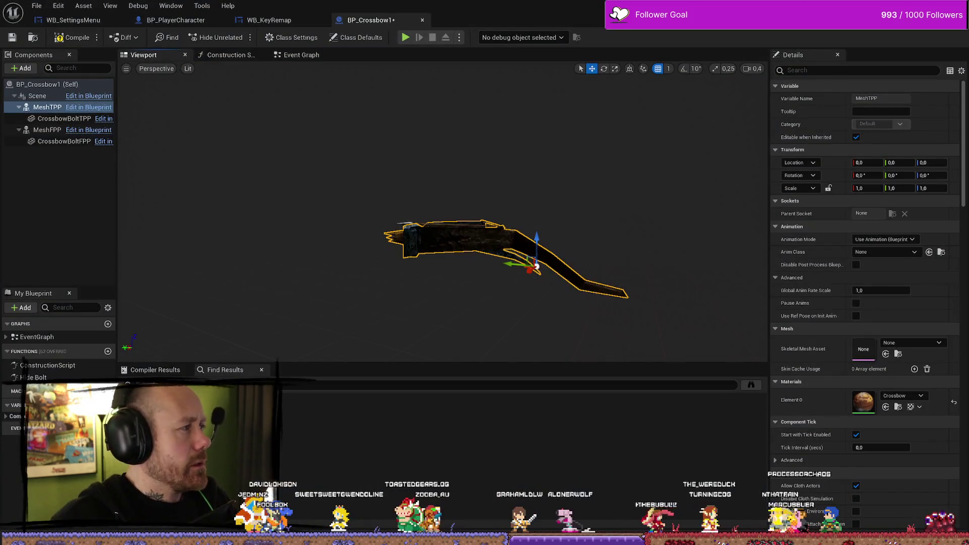
- In a new Firefox tab, search 'unreal view port change light directioin'
key("alt+Tab")
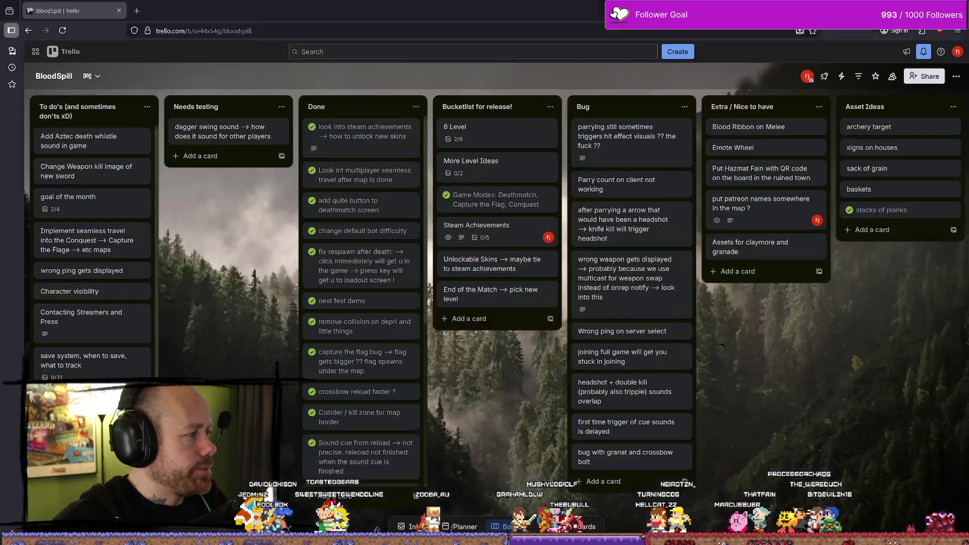
left_click(137, 11)
type("unreal f")
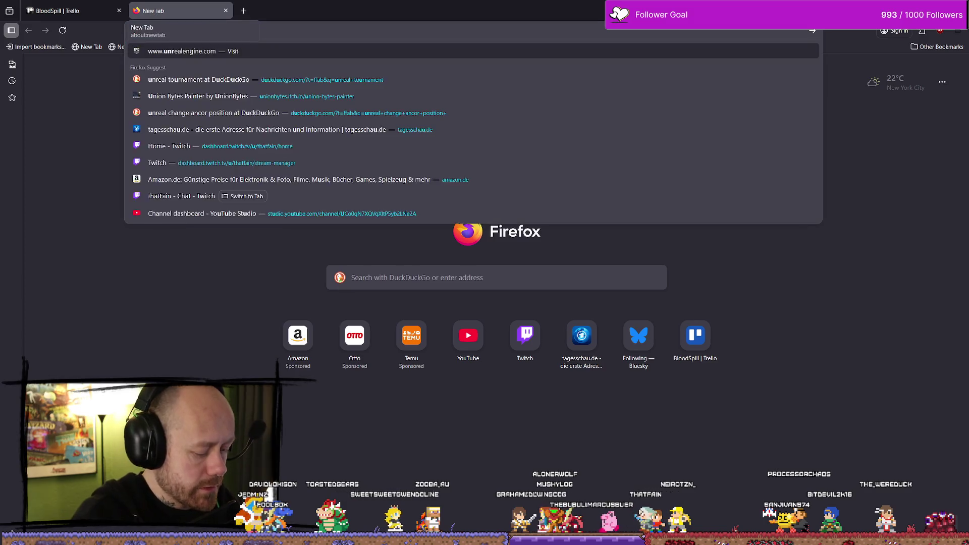
key("BackSpace")
type("view ")
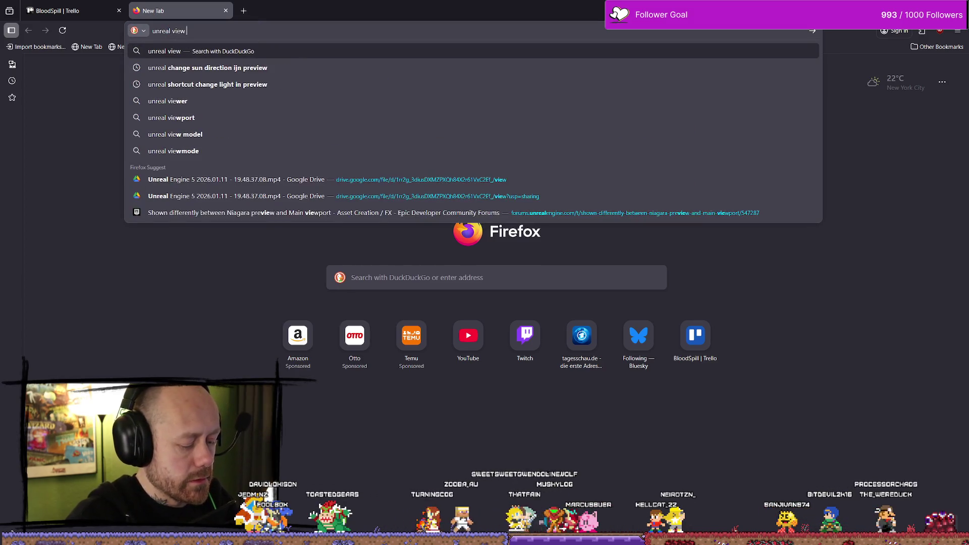
type("port change l")
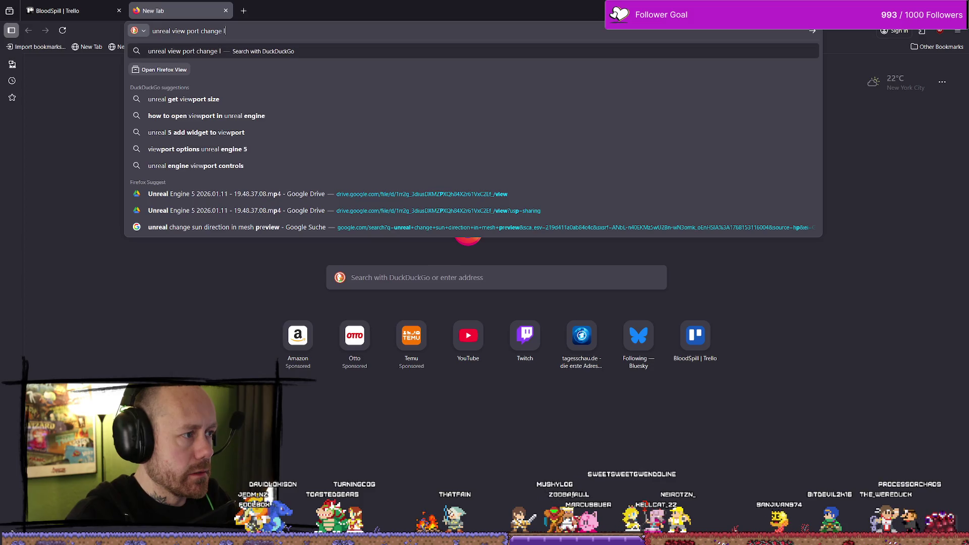
type("ight directioin")
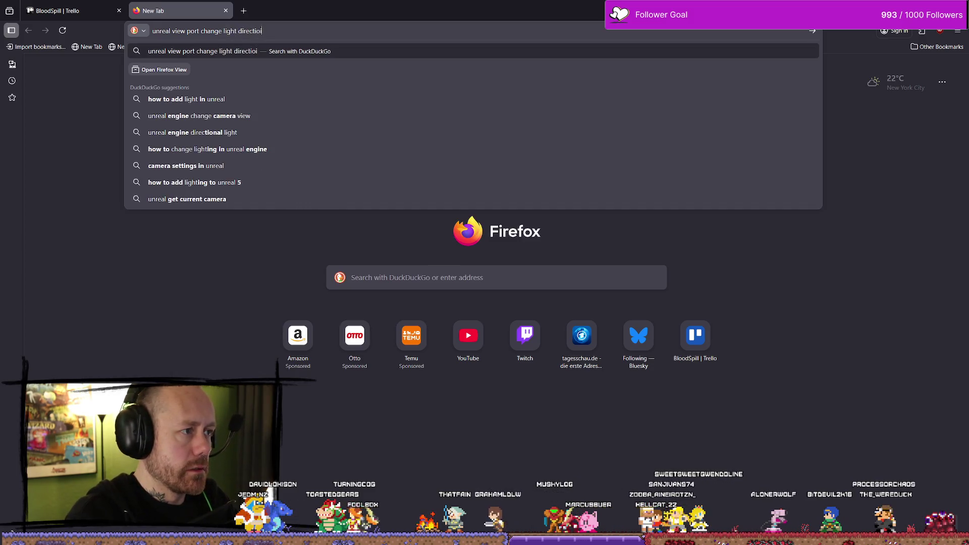
key("Return")
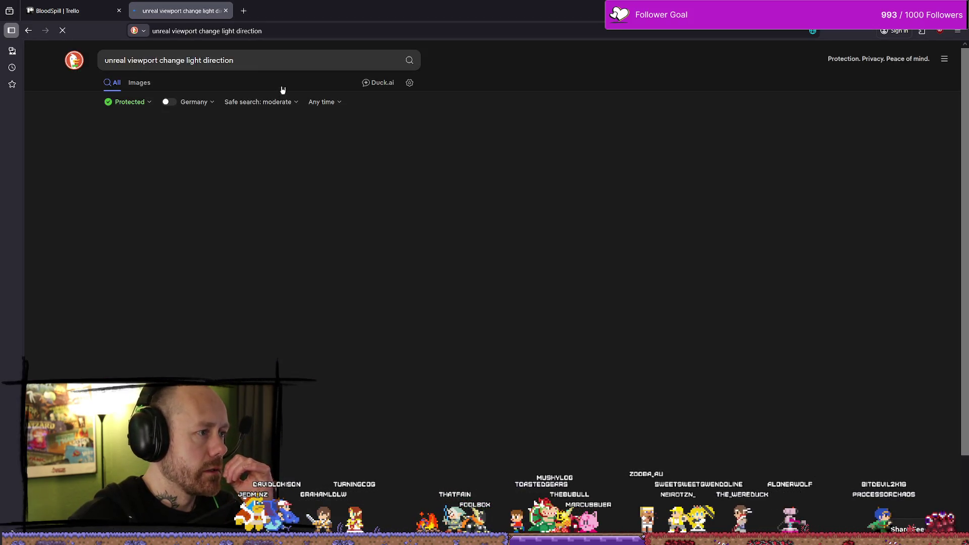
left_click(261, 63)
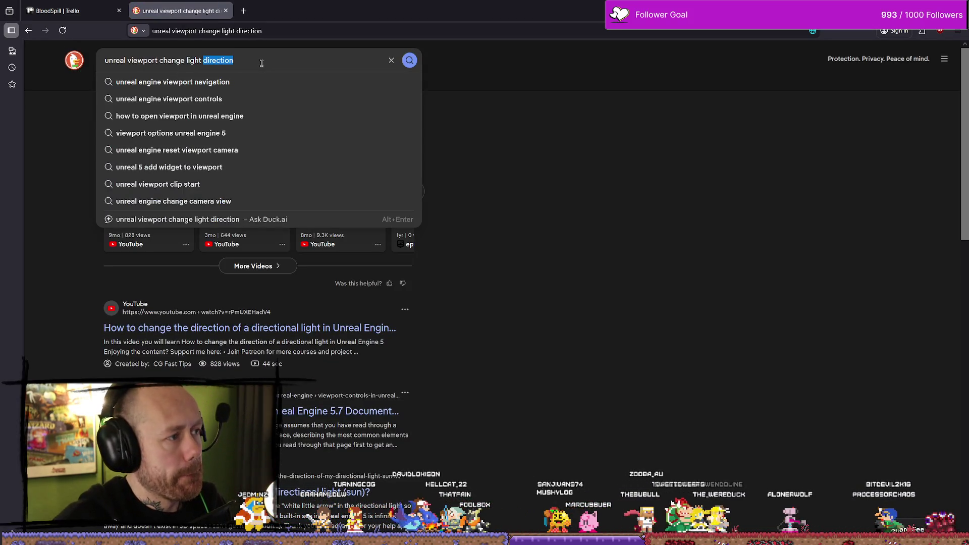
- Google 'unreal viewport change light direction' and find the Unreal forum thread on moving the light
left_click(244, 10)
type("google.com")
key("Return")
type("unreal viewport change light direction")
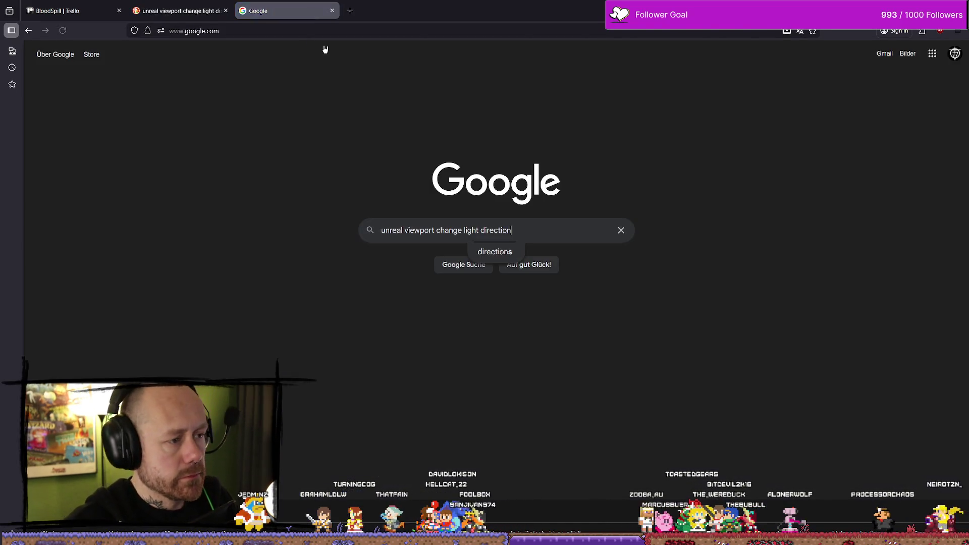
key("Return")
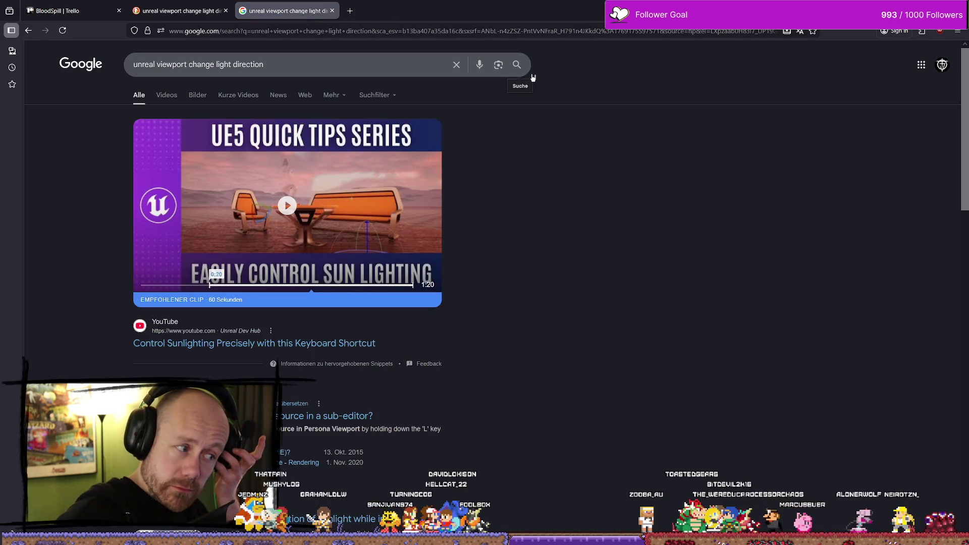
scroll(504, 174, "down", 2)
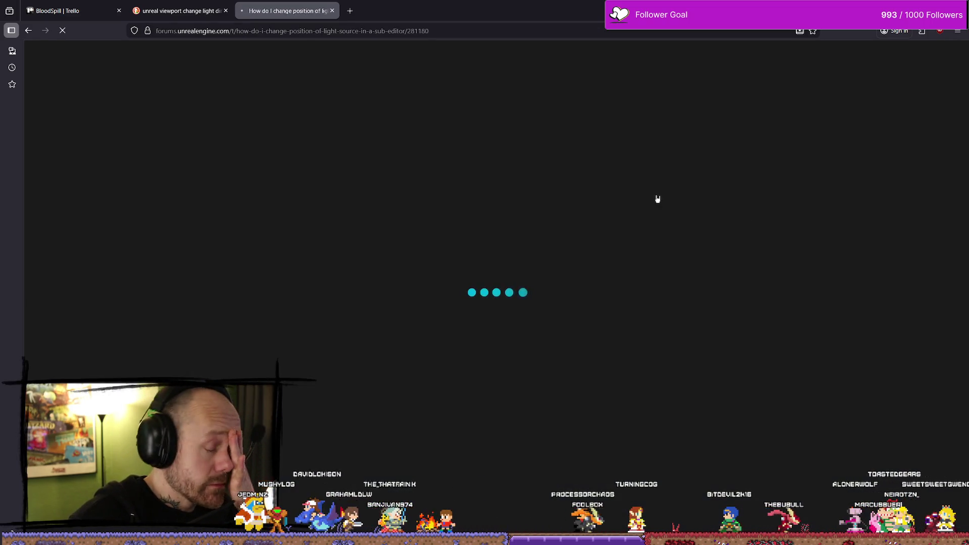
scroll(618, 223, "down", 2)
scroll(625, 222, "down", 1)
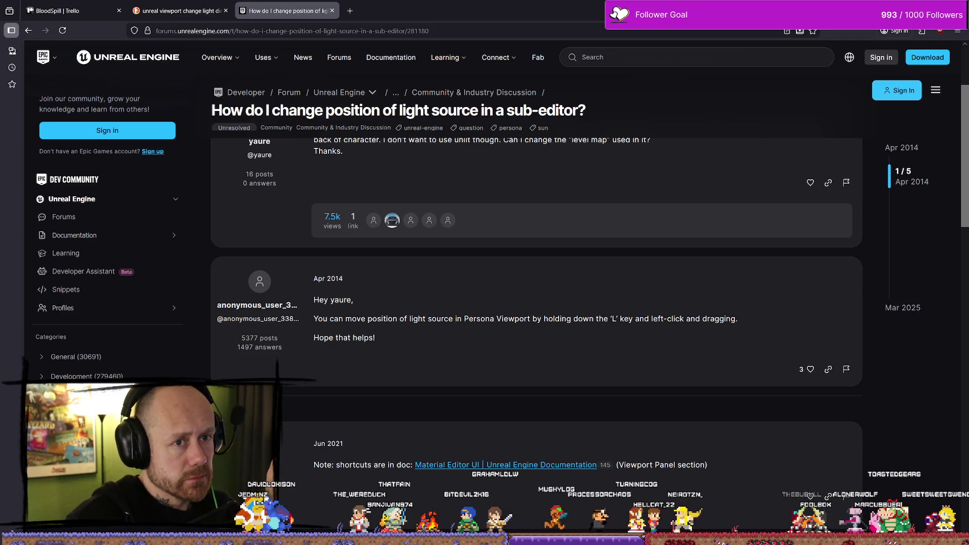
key("alt+Tab")
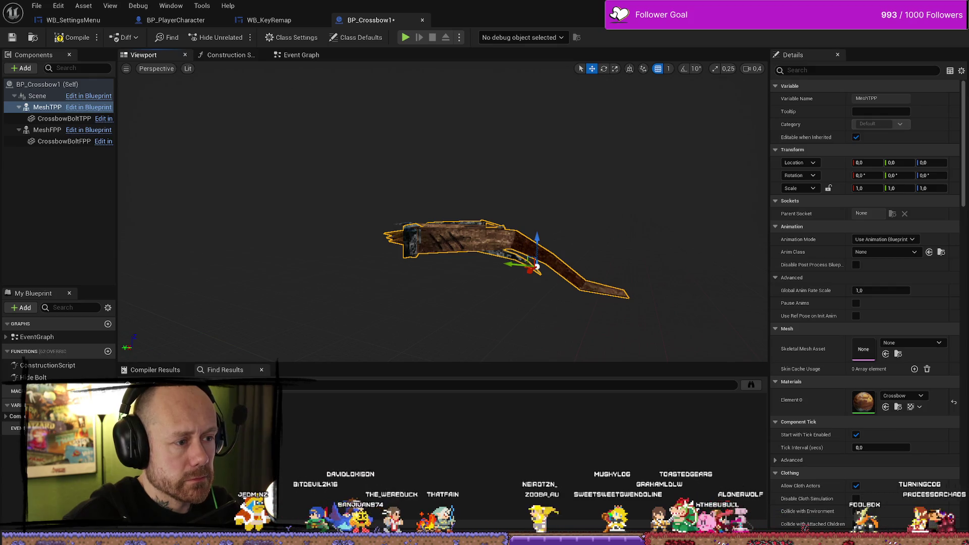
- Inspect the CrossbowBoltTPP, CrossbowBoltFPP and MeshTPP components of the crossbow blueprint
mouse_move(537, 266)
left_mouse_down()
mouse_move(485, 270)
mouse_move(558, 172)
mouse_move(543, 194)
left_mouse_up()
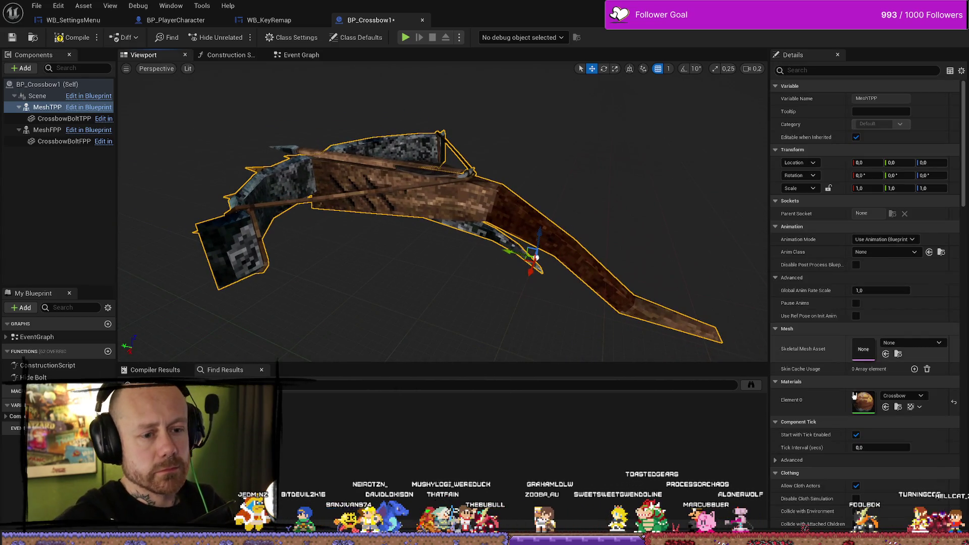
key("ctrl+space")
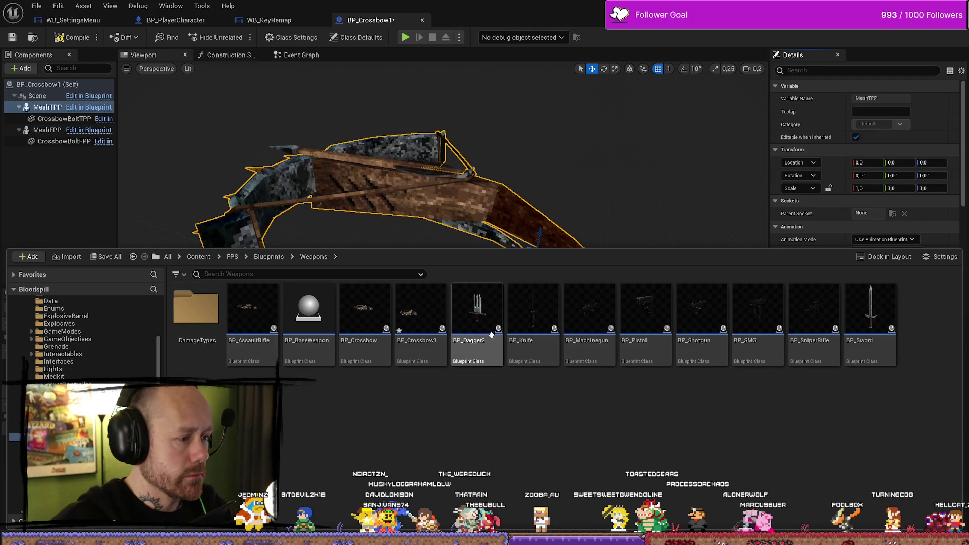
key("ctrl+space")
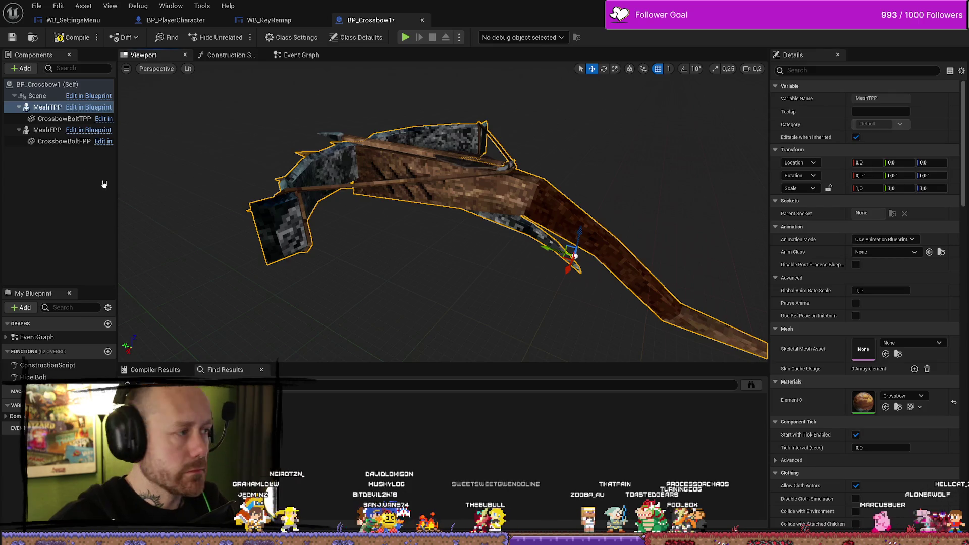
left_click(64, 118)
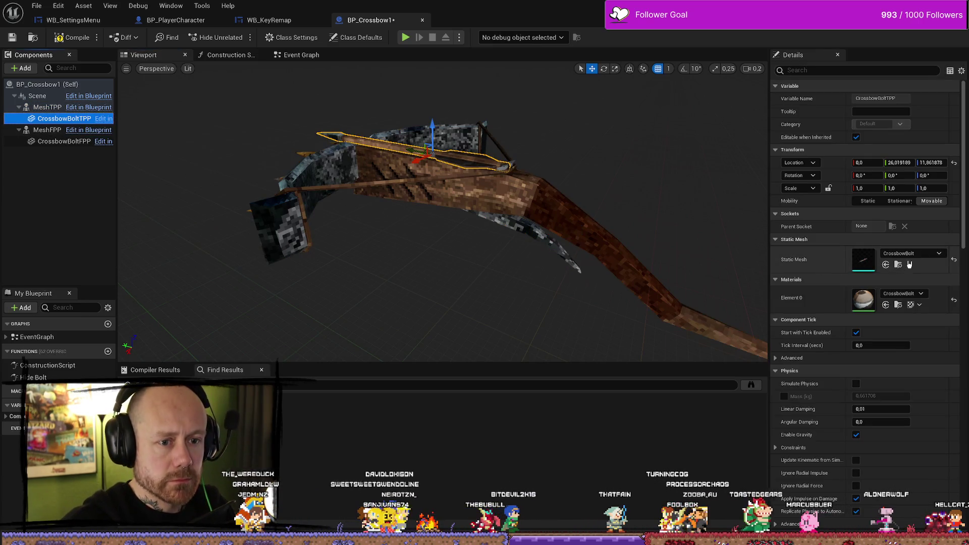
left_click(61, 141)
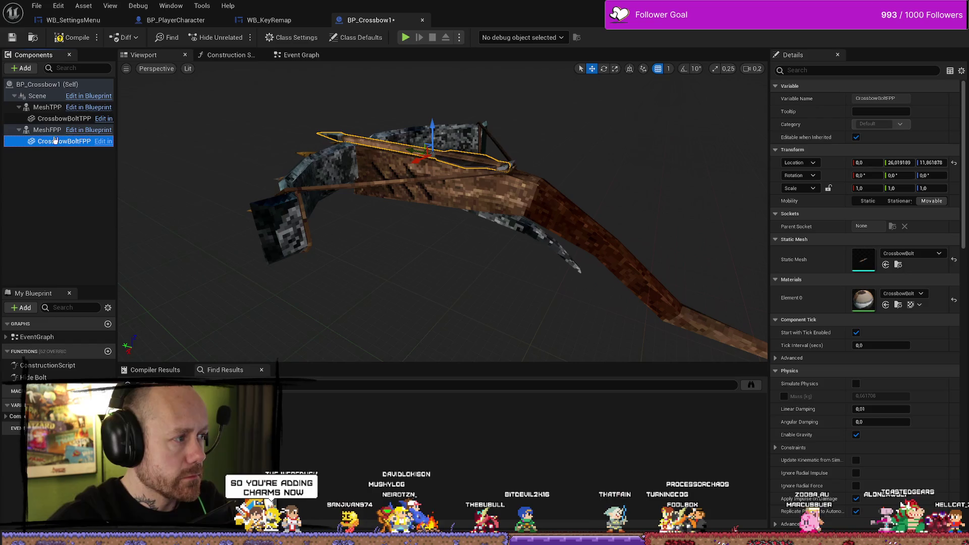
left_click(47, 107)
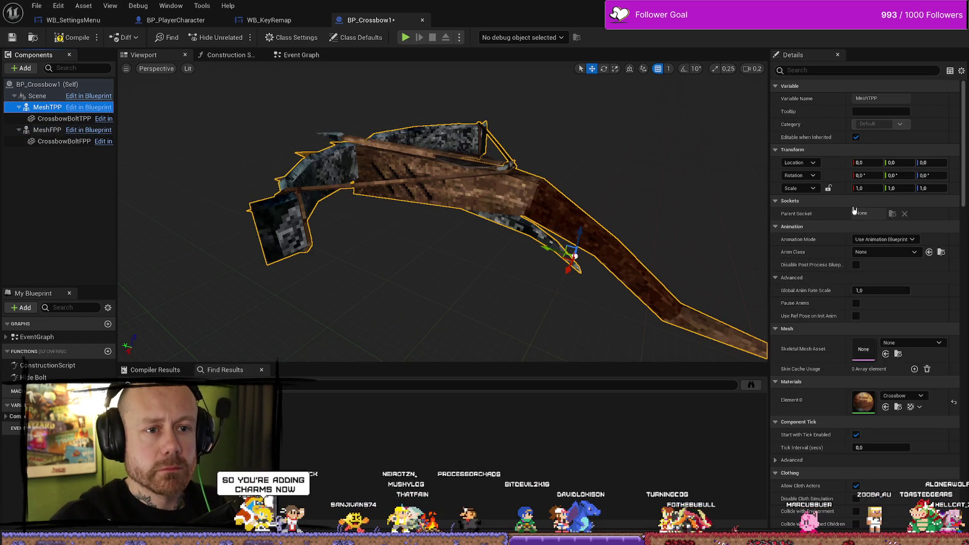
- Review MeshTPP's Details, then open the BowStringShootAnimFPP event from the EventGraph list
scroll(854, 211, "down", 10)
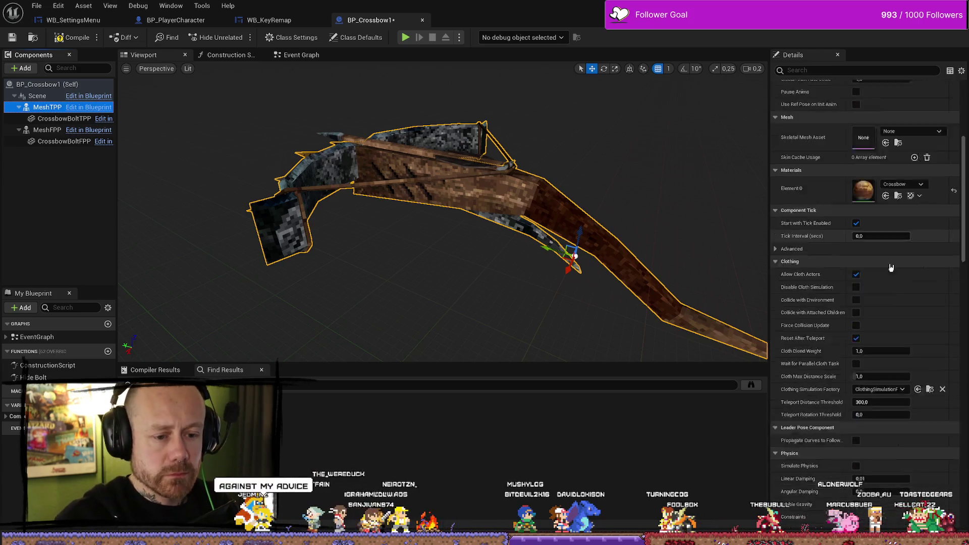
scroll(890, 267, "down", 15)
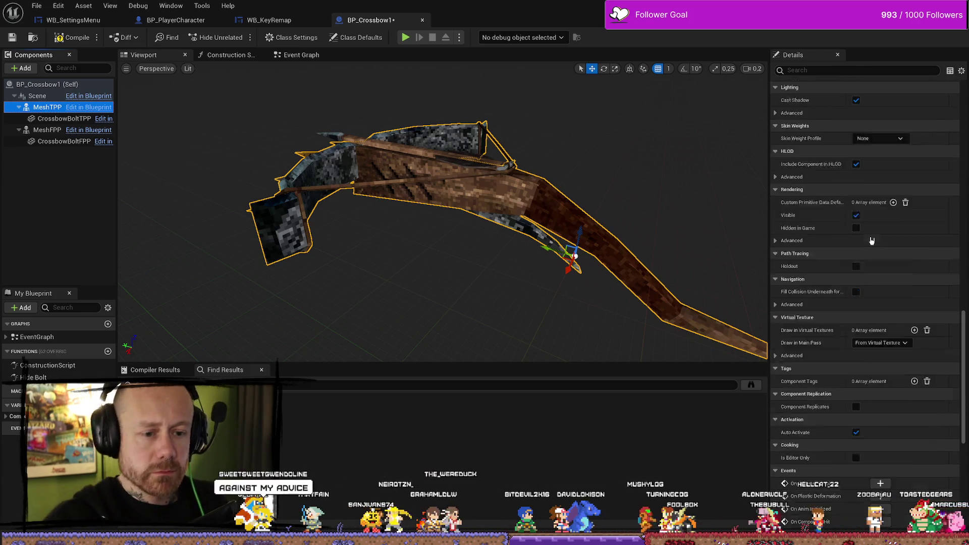
scroll(871, 236, "down", 5)
scroll(888, 255, "up", 4)
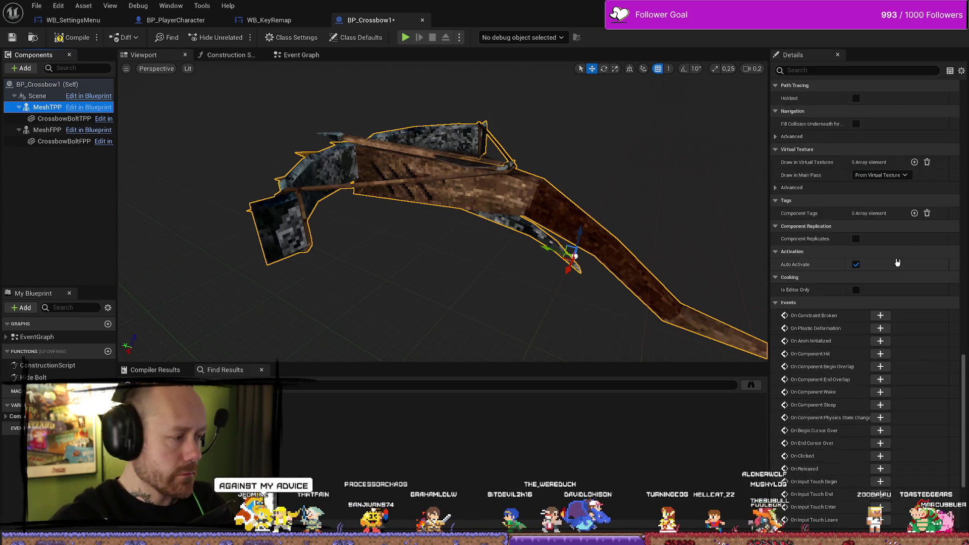
left_click(6, 336)
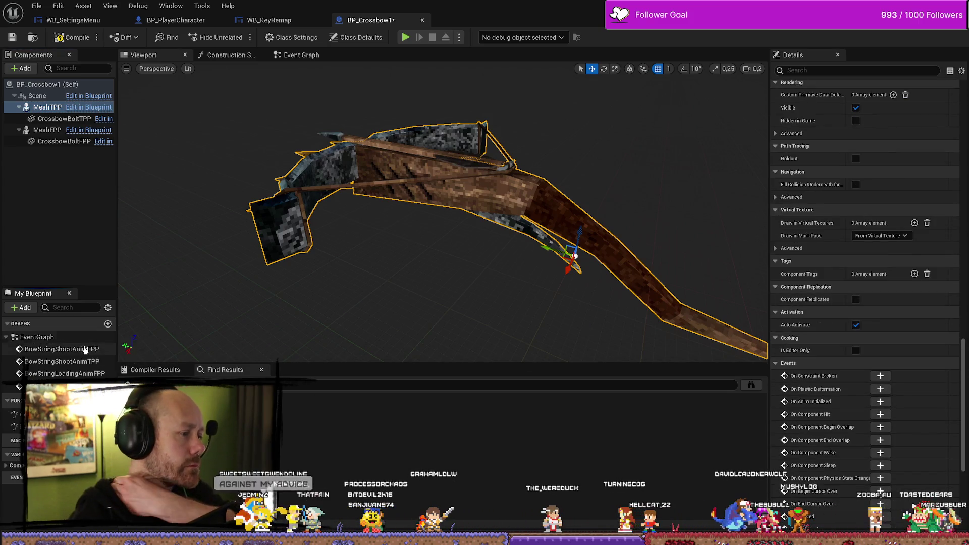
double_click(89, 350)
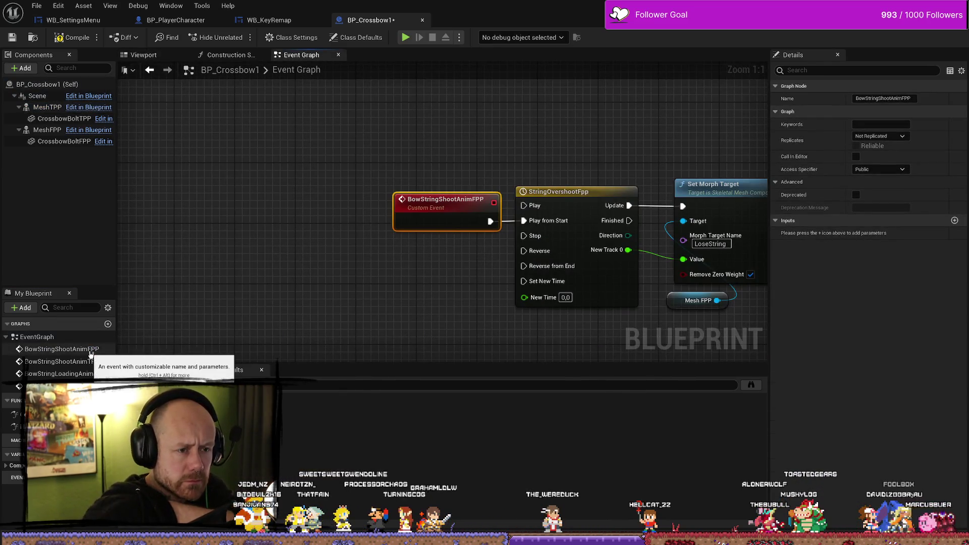
left_click_drag(459, 153, 352, 162)
scroll(526, 130, "down", 7)
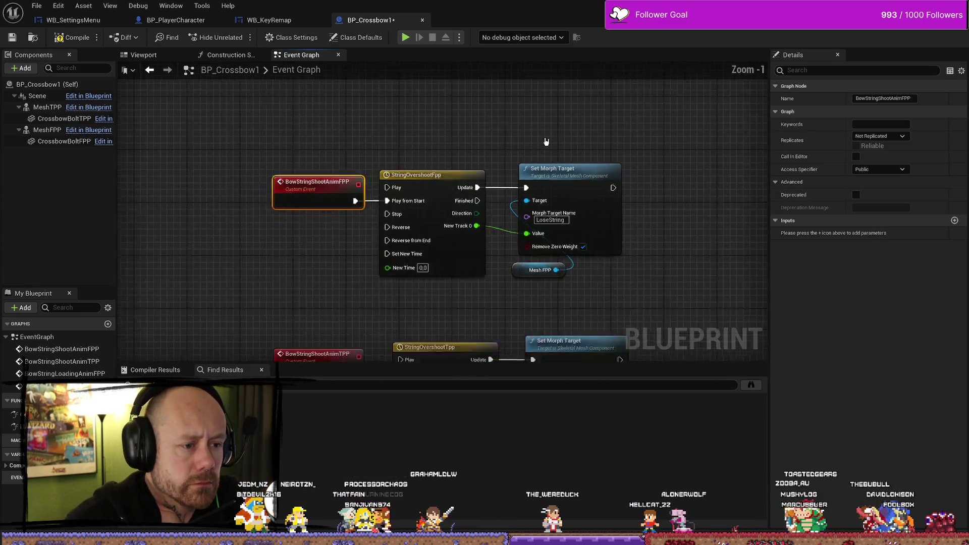
scroll(575, 293, "up", 5)
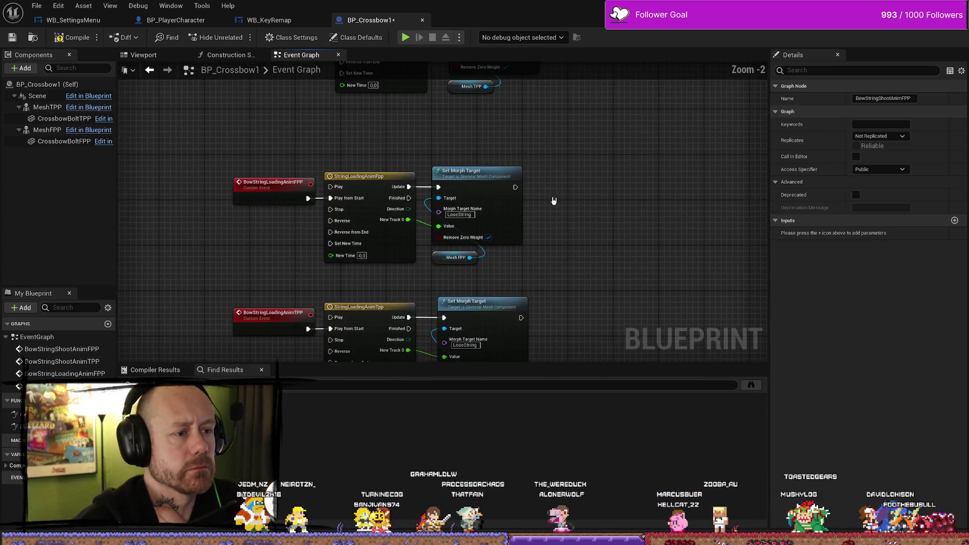
left_click(69, 116)
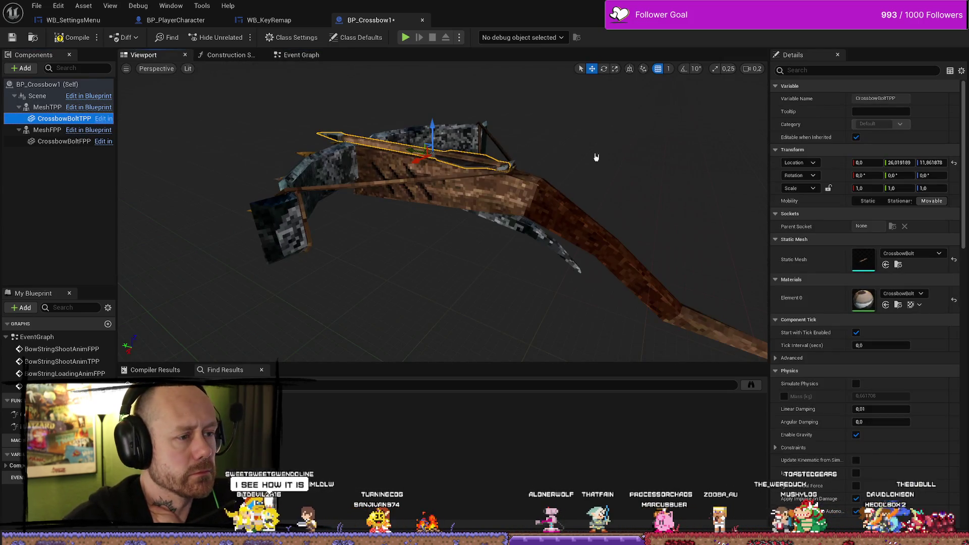
left_click(16, 108)
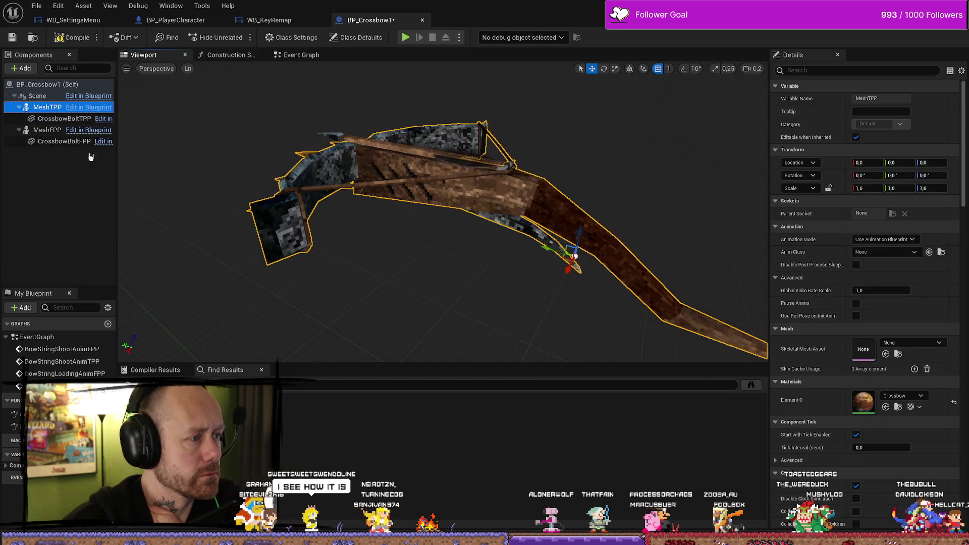
left_click(61, 143)
left_click(59, 133)
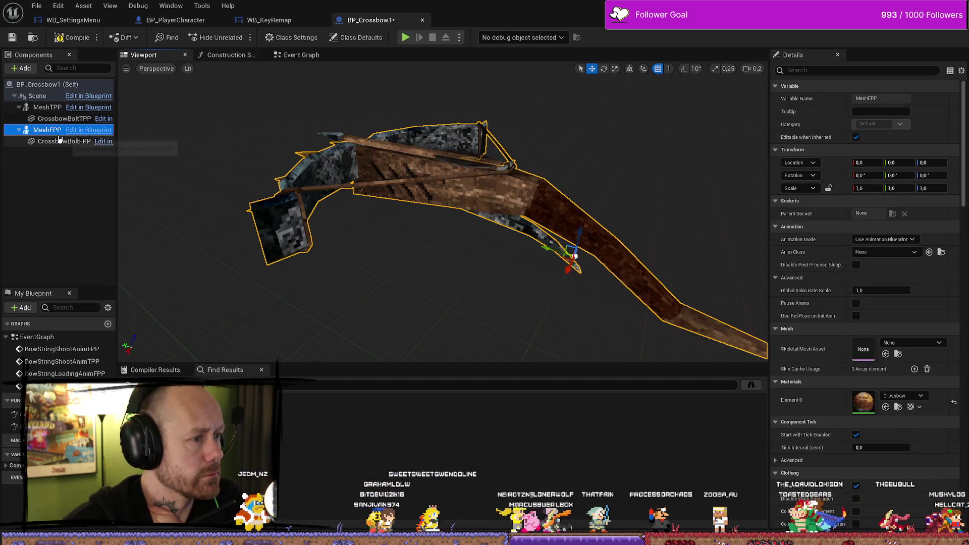
left_click(51, 108)
left_click(55, 131)
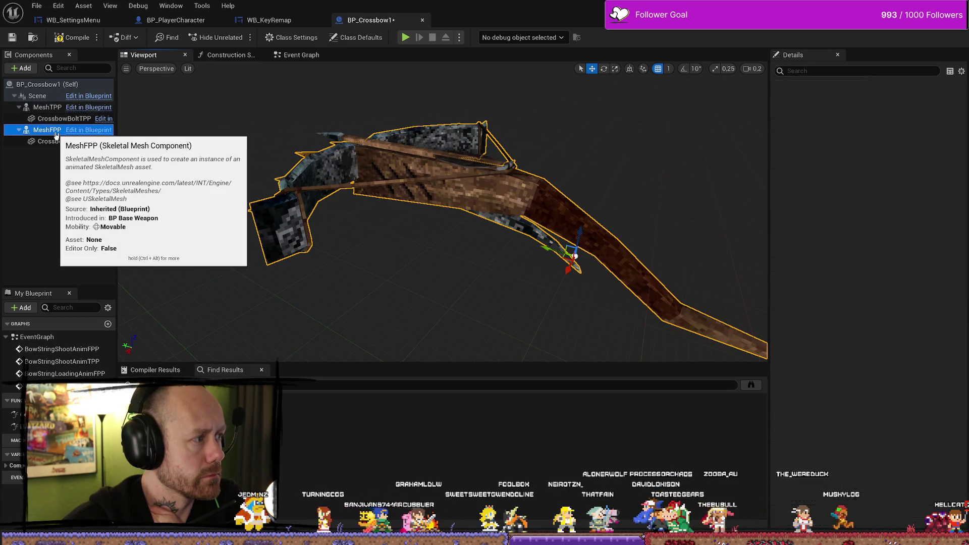
left_click(47, 130)
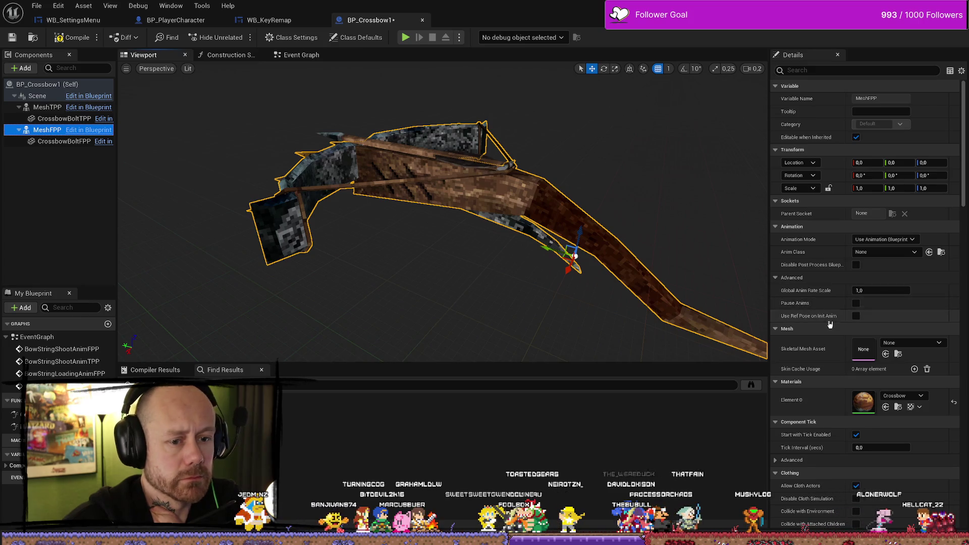
key("ctrl+space")
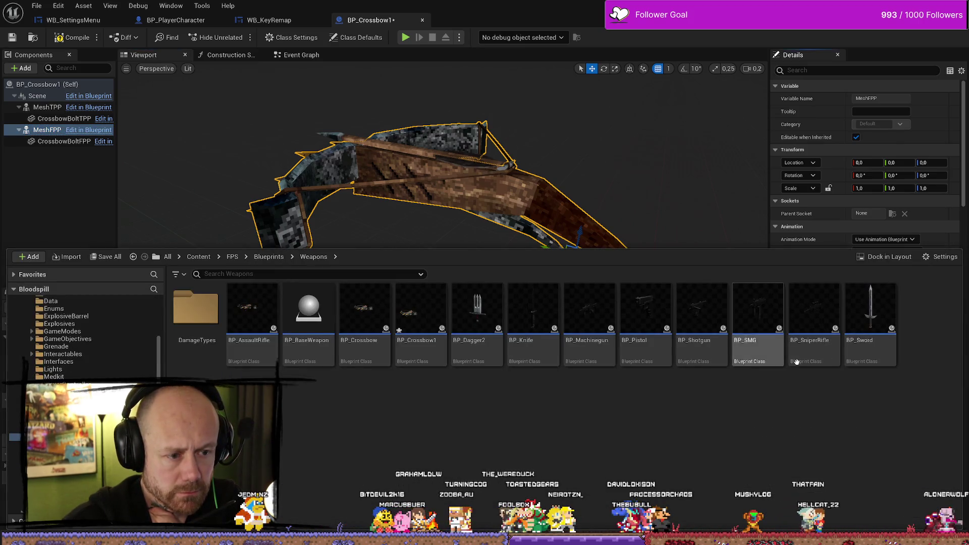
key("ctrl+space")
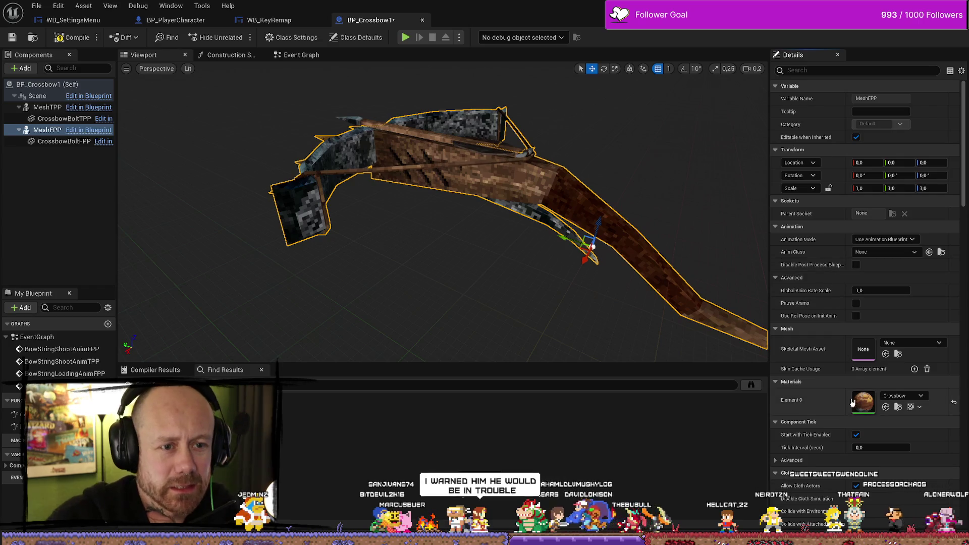
- Browse from Element 0 to the Crossbow material in TexturesAndMaterials and view its actions
left_click(898, 408)
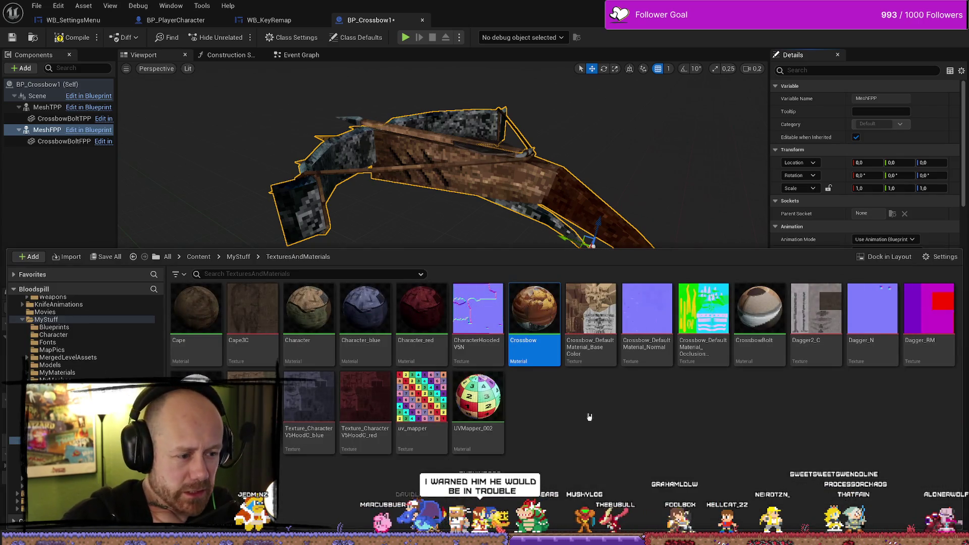
right_click(561, 337)
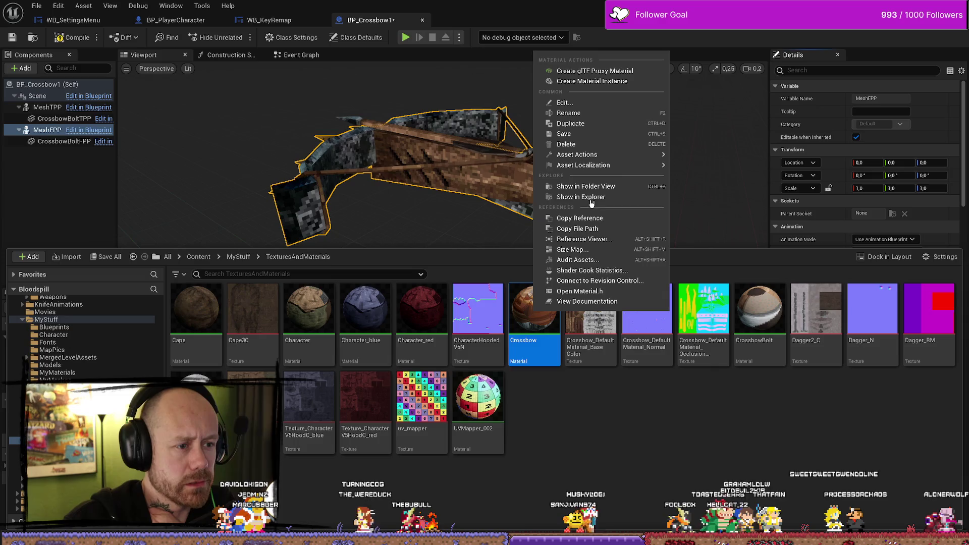
mouse_move(580, 155)
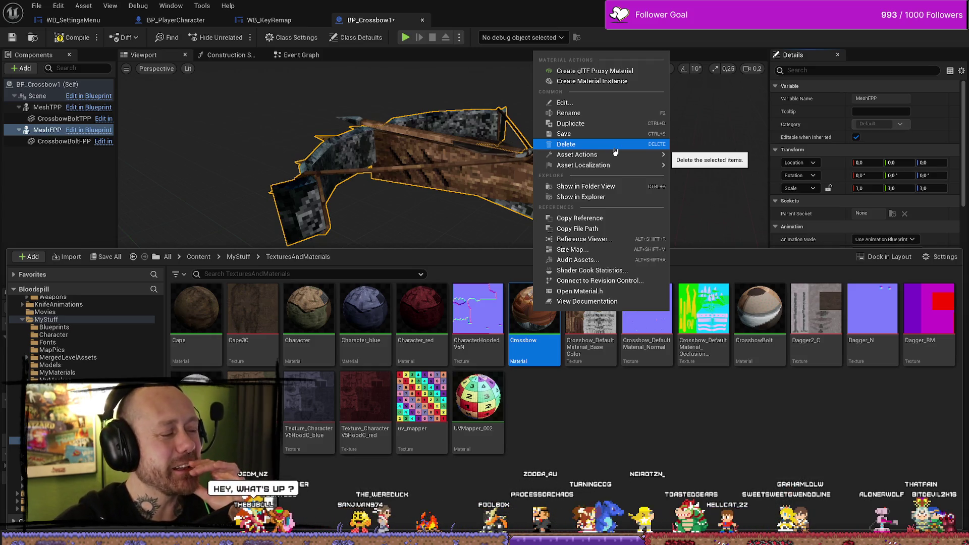
mouse_move(626, 157)
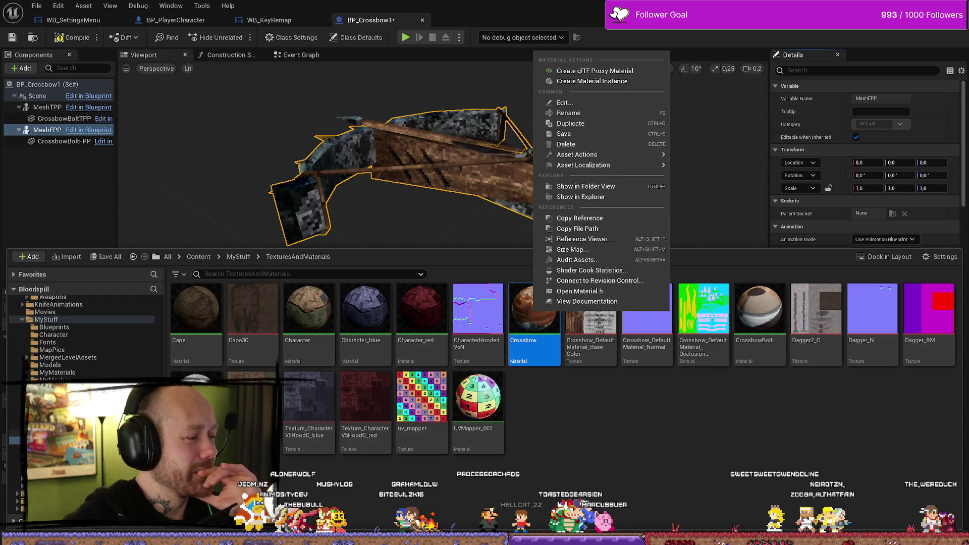
- Open the crossbow physics asset from the Models folder and delete its capsule body
left_click(84, 366)
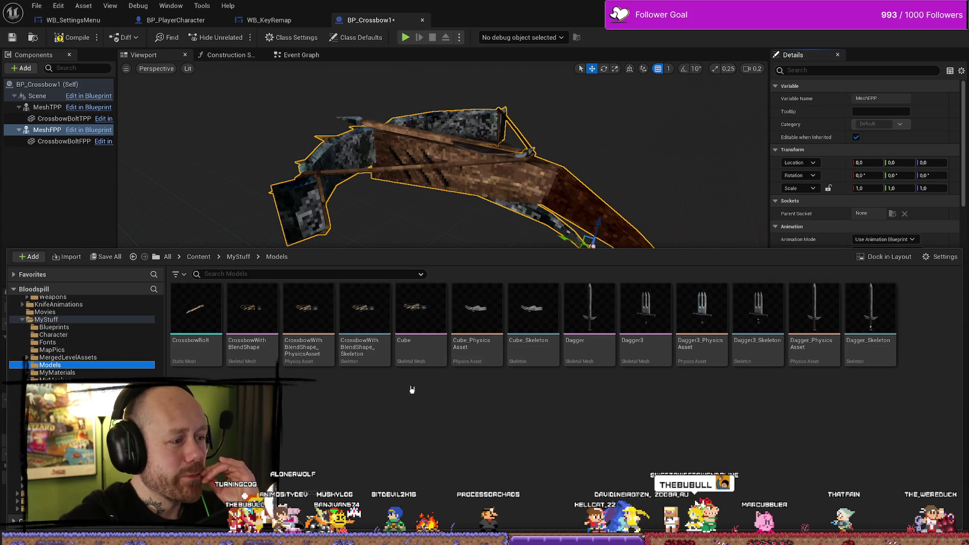
left_click(320, 328)
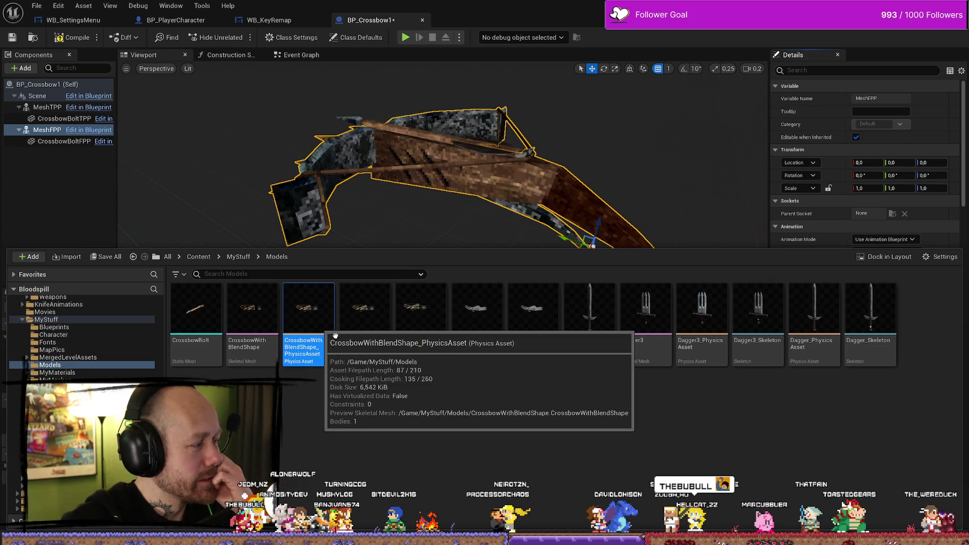
double_click(320, 328)
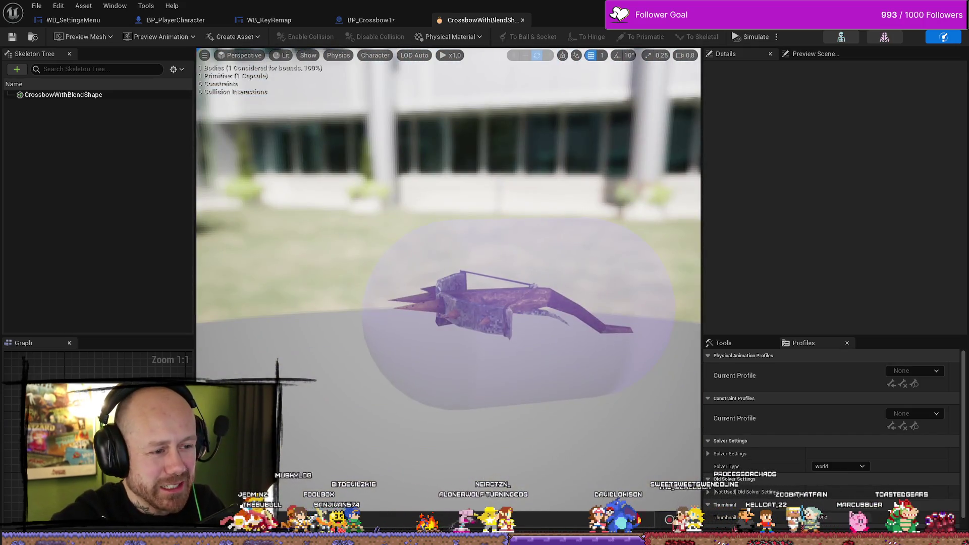
left_click(536, 292)
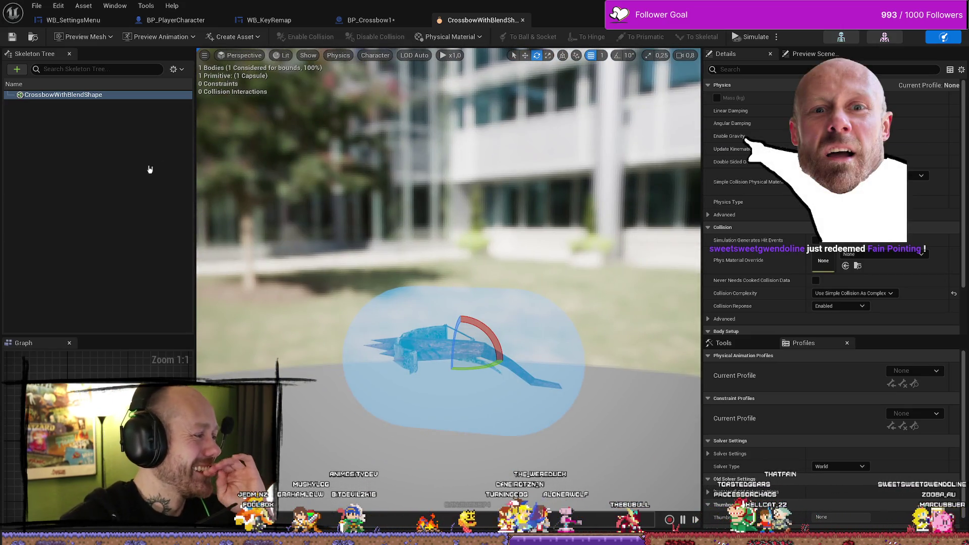
left_click(446, 221)
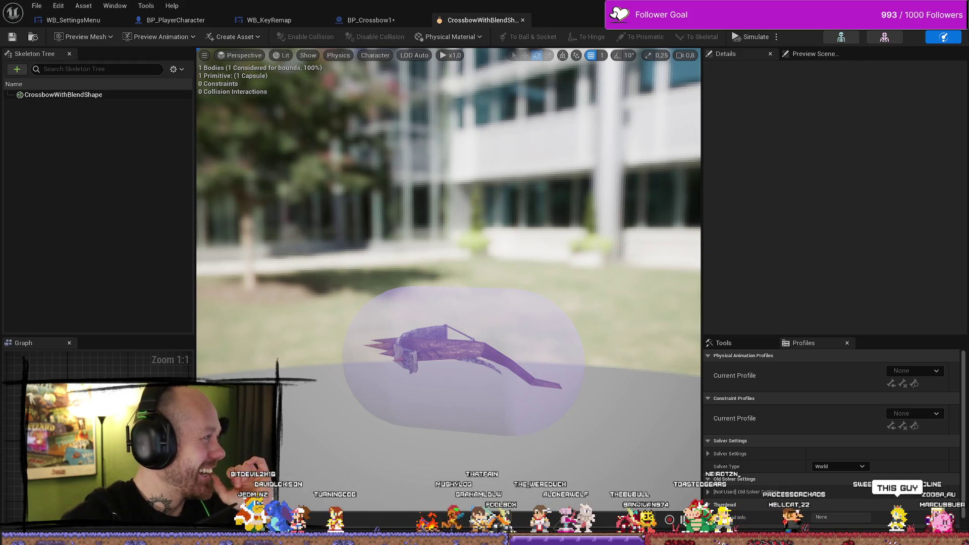
left_click(535, 322)
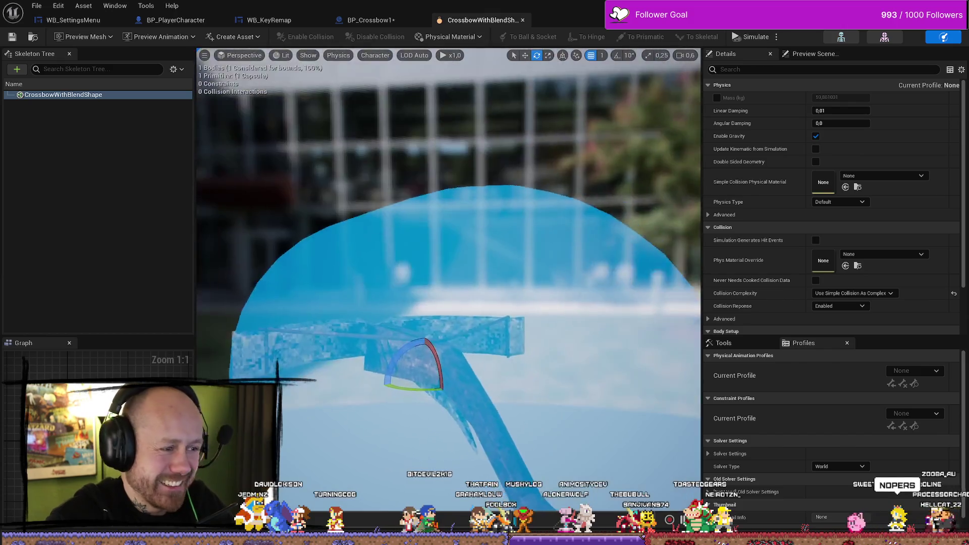
left_click_drag(448, 252, 509, 252)
left_click_drag(508, 318, 538, 318)
scroll(537, 317, "down", 5)
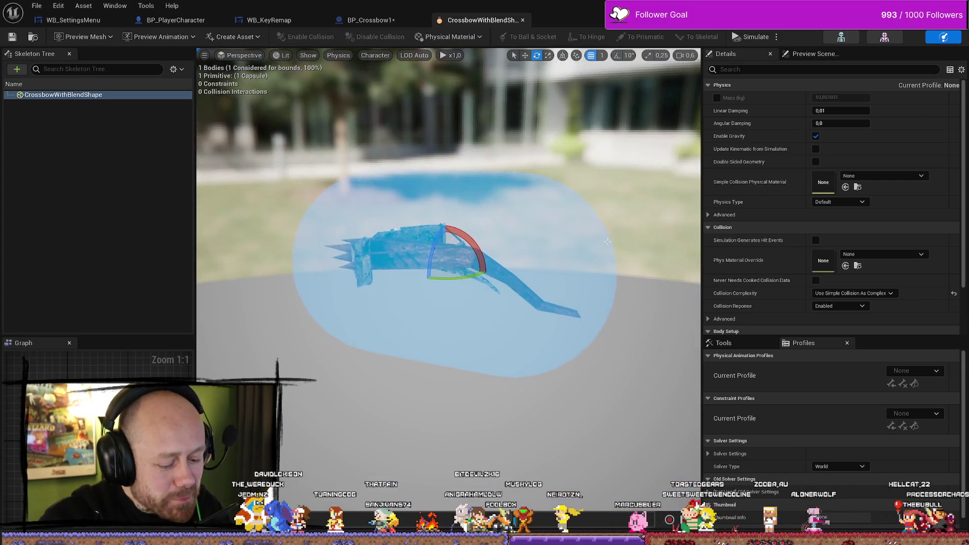
key("Delete")
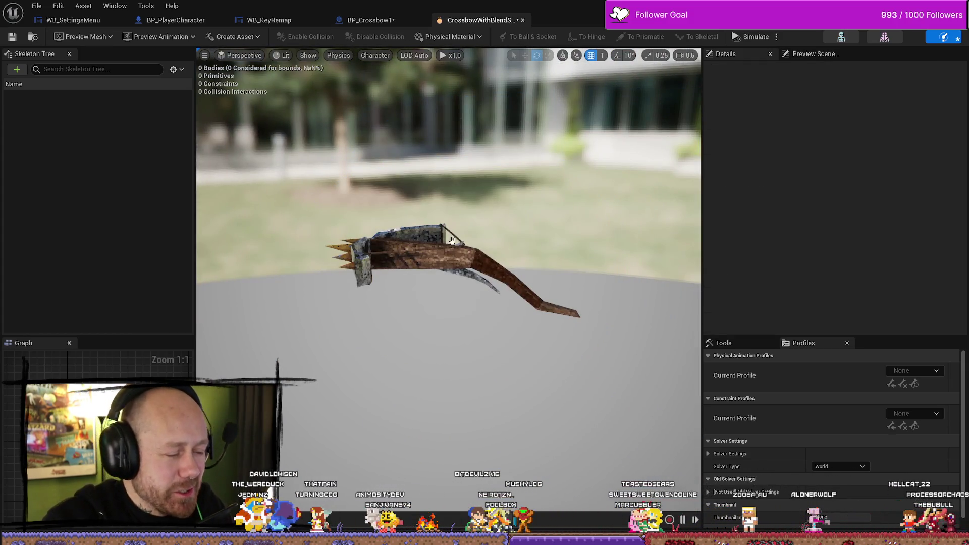
- Try adding a box in the empty skeleton list, then undo to restore the capsule body
right_click(104, 145)
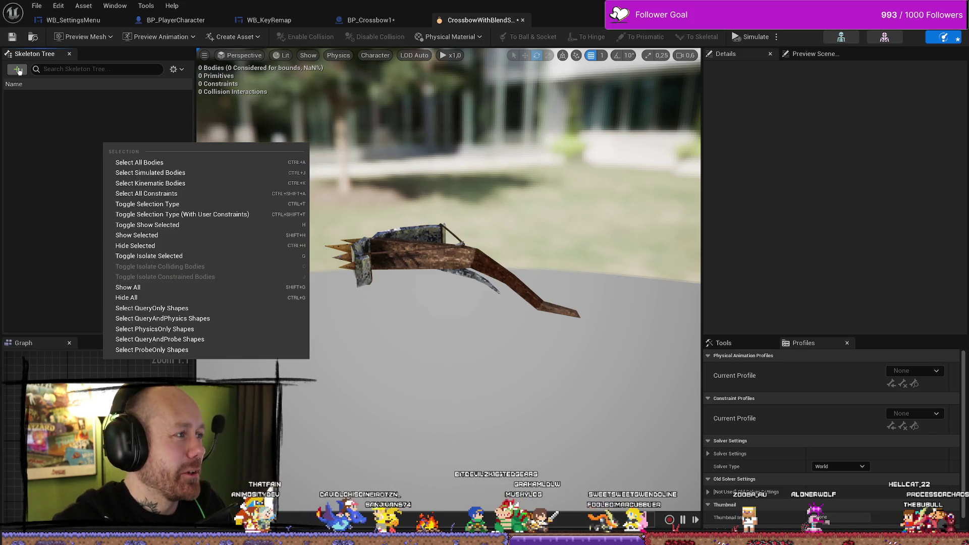
left_click(18, 70)
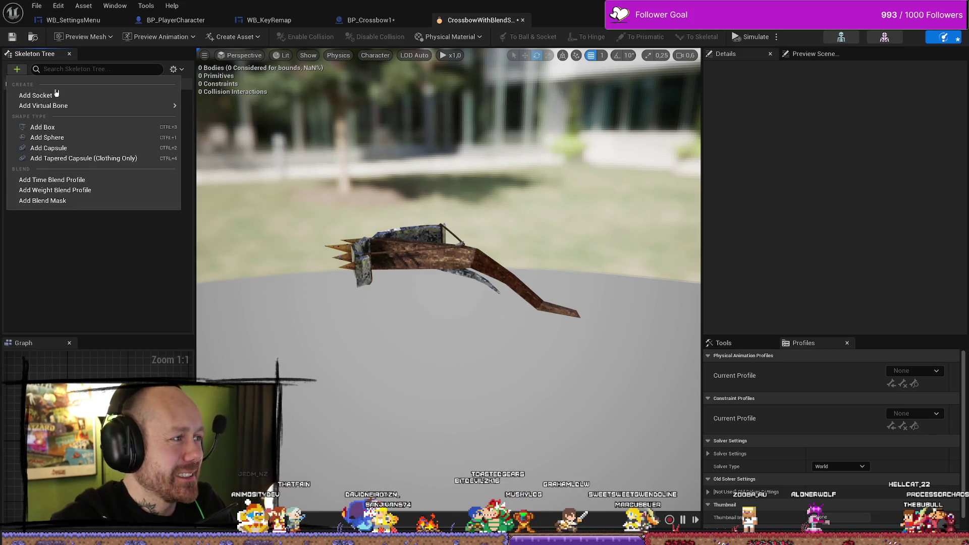
left_click(72, 130)
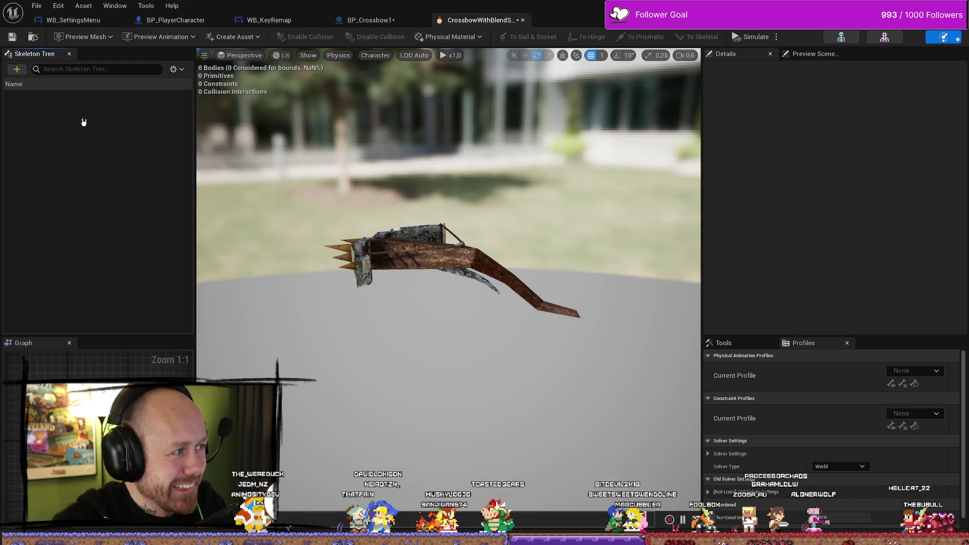
left_click(17, 70)
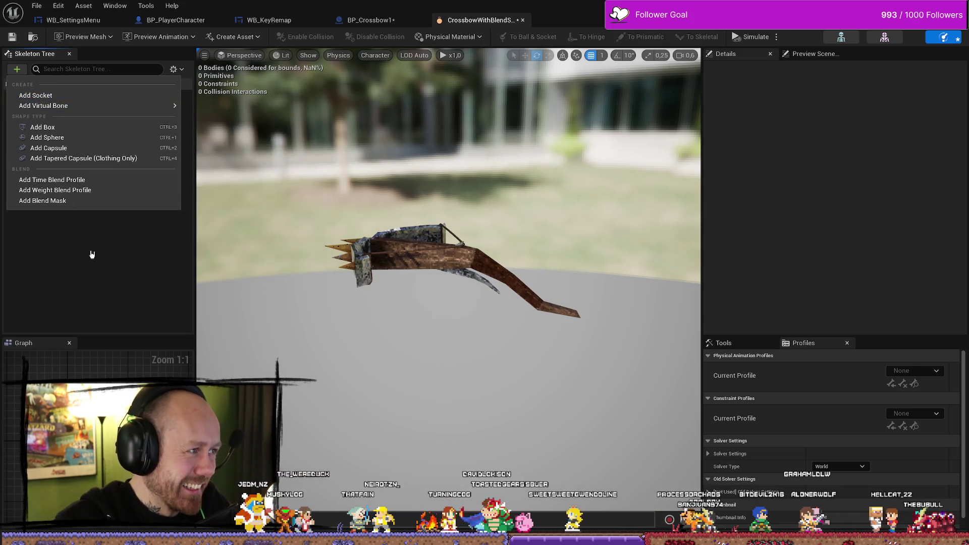
left_click(266, 277)
key("ctrl+z")
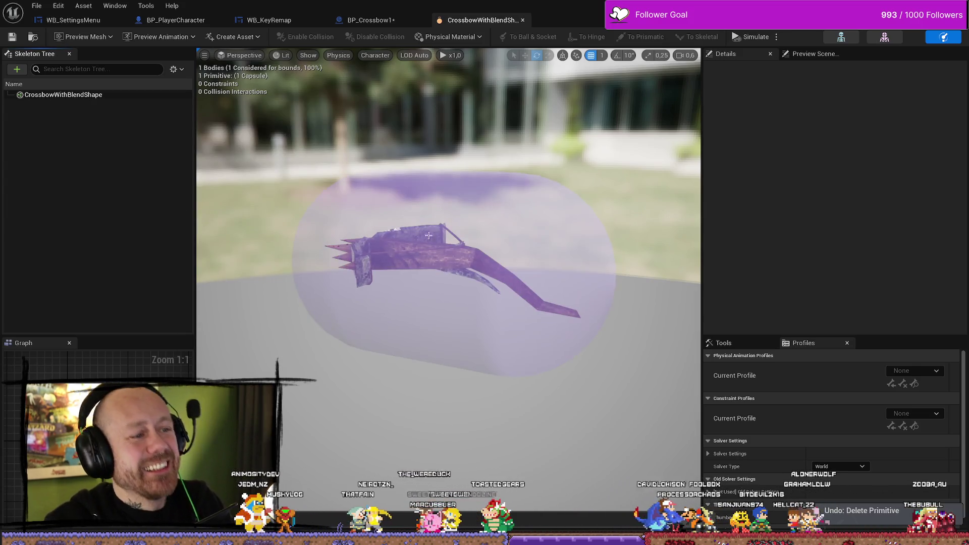
left_click(76, 95)
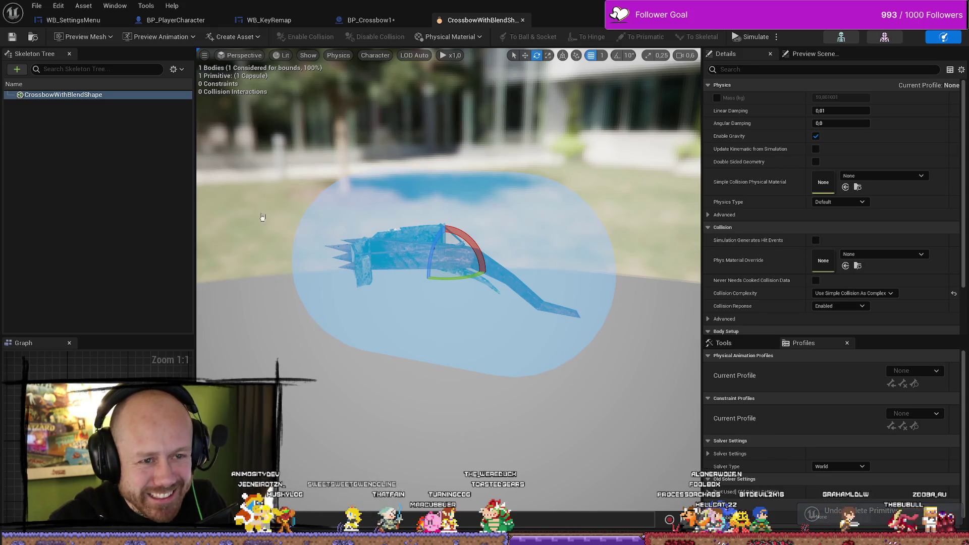
left_click(270, 219)
right_click(151, 190)
key("Escape")
left_click(80, 96)
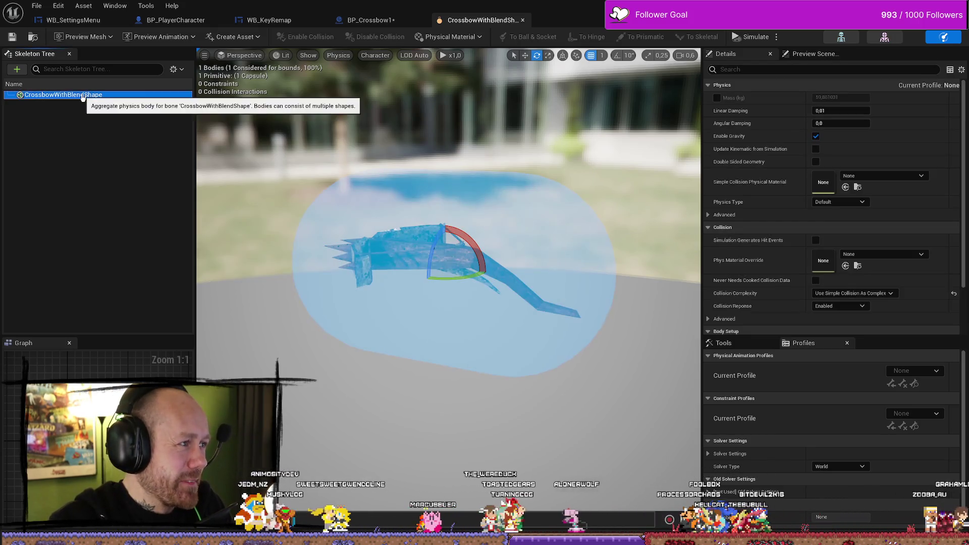
- Add a box collision shape to the body and delete the capsule shape
right_click(83, 97)
mouse_move(107, 131)
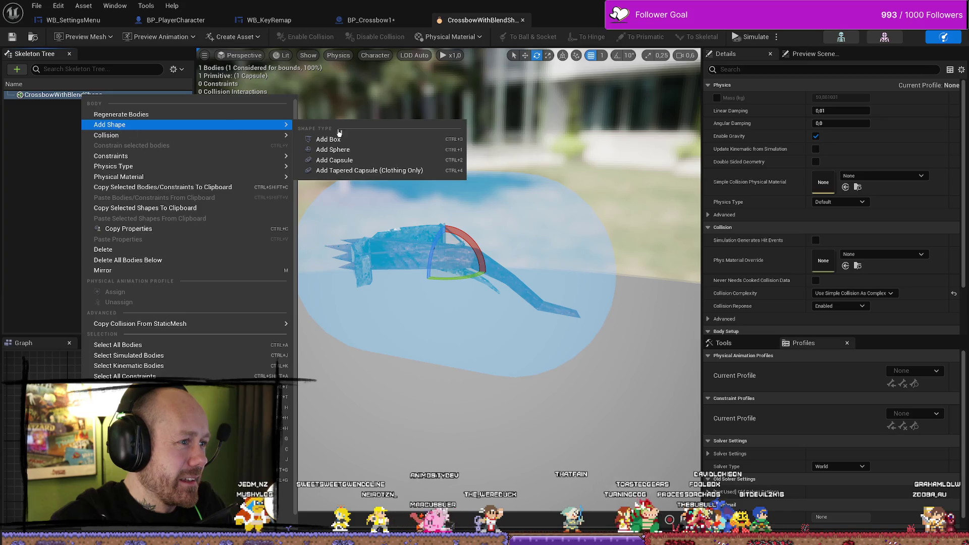
left_click(331, 139)
key("f")
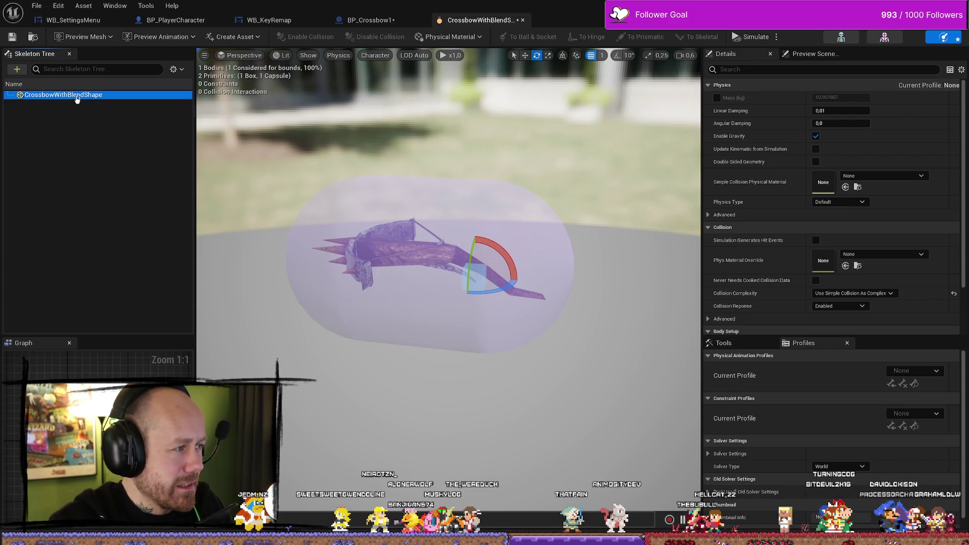
left_click(529, 211)
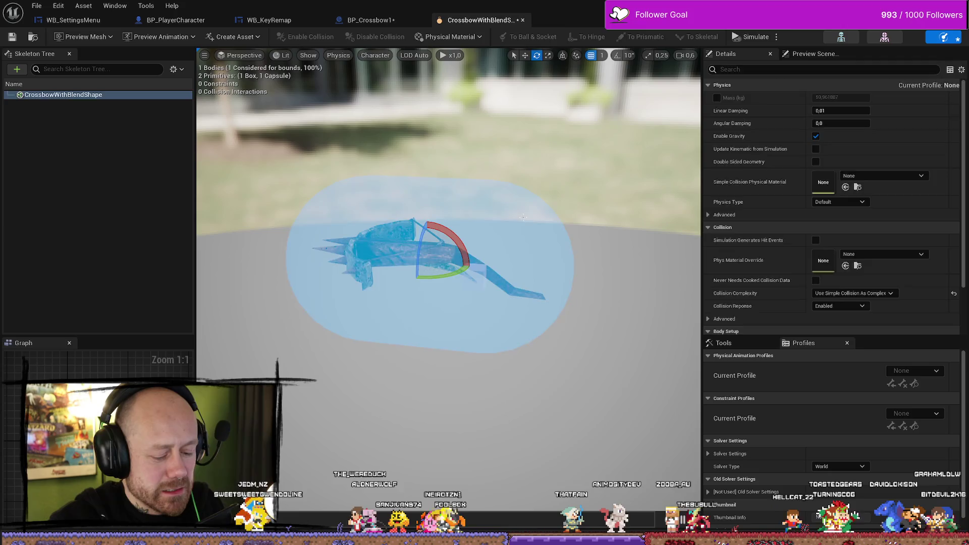
key("Delete")
left_click(475, 270)
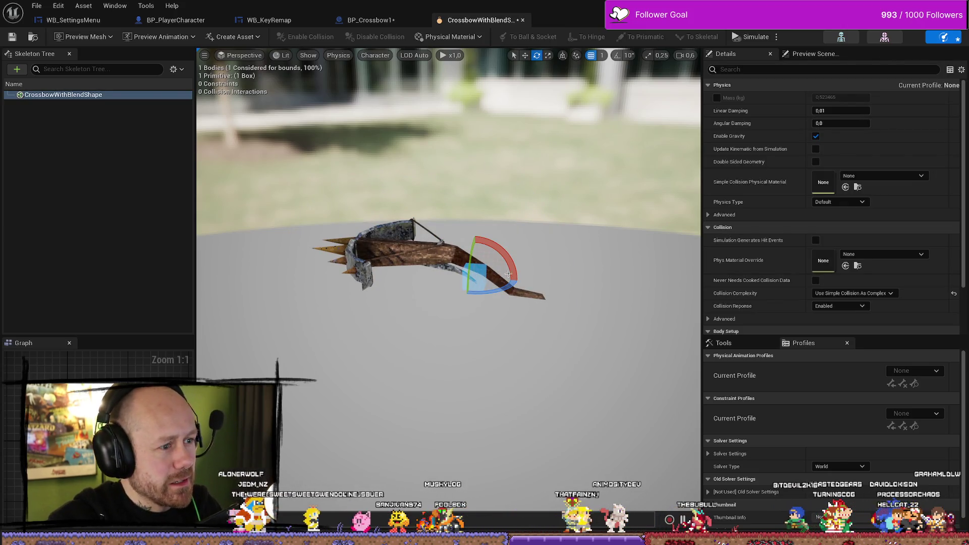
scroll(501, 273, "up", 5)
key("w")
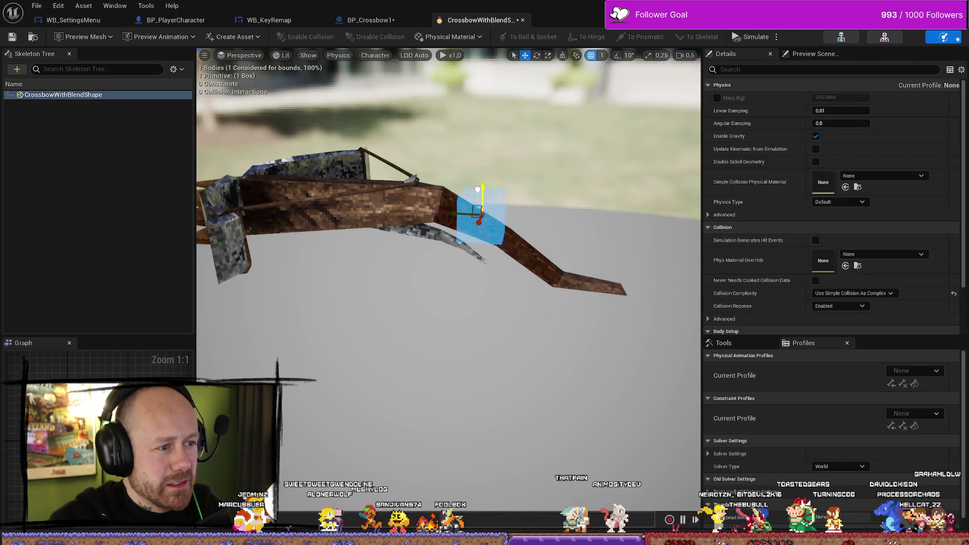
mouse_move(456, 215)
left_mouse_down()
mouse_move(424, 215)
mouse_move(424, 192)
mouse_move(434, 212)
mouse_move(427, 184)
mouse_move(434, 215)
mouse_move(425, 188)
mouse_move(461, 181)
left_mouse_up()
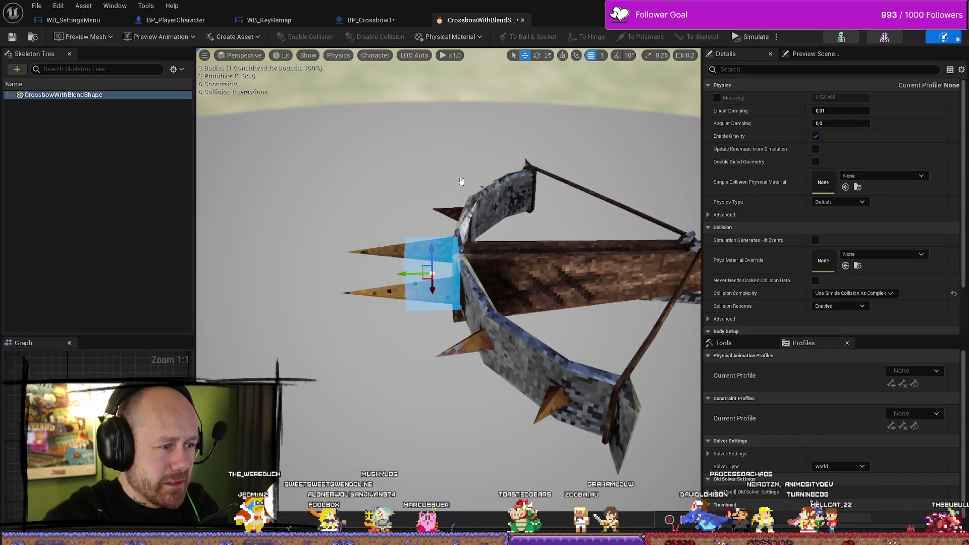
- Stretch the box along the crossbow, then shorten it to fit the stock
left_click_drag(407, 274, 383, 275)
mouse_move(564, 288)
left_mouse_down()
mouse_move(411, 275)
mouse_move(434, 278)
left_mouse_up()
left_click_drag(383, 328, 323, 313)
key("w")
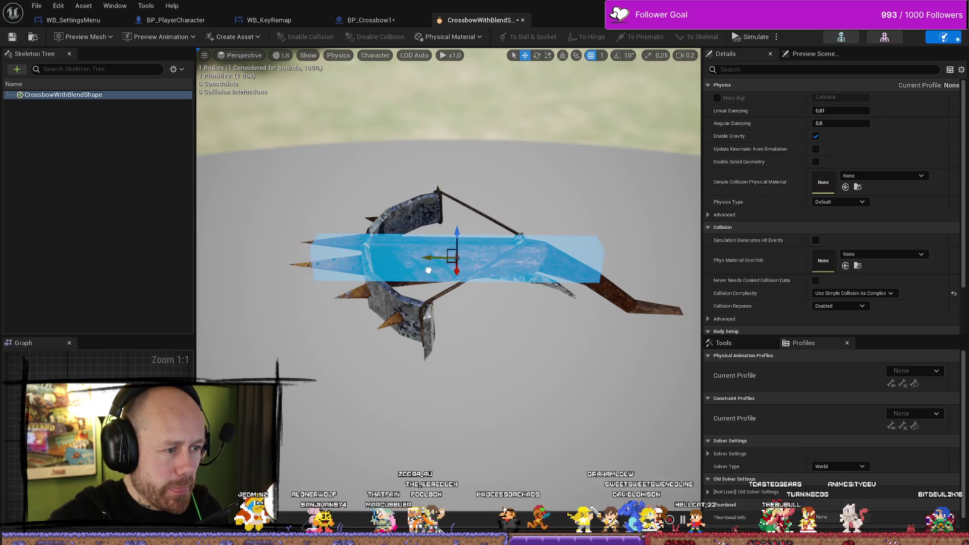
key("f")
scroll(389, 260, "up", 5)
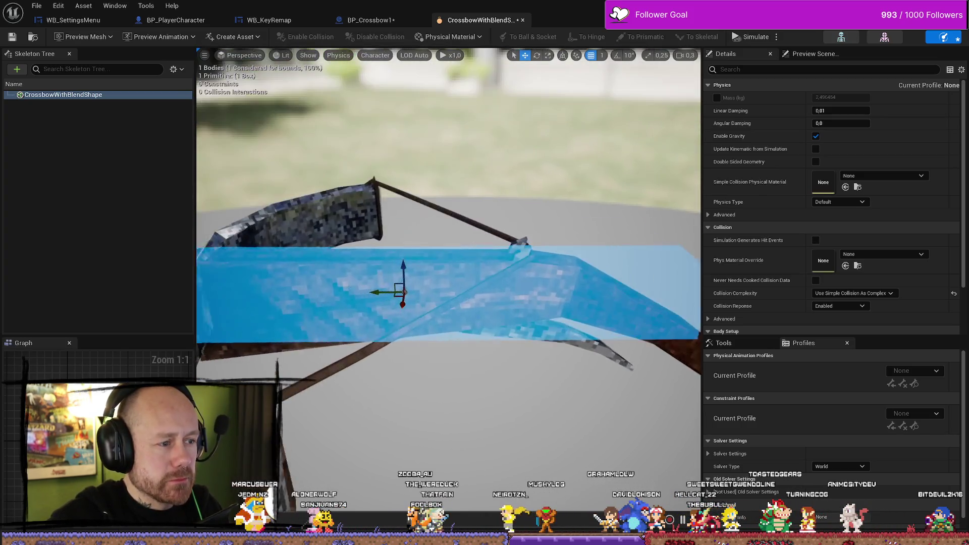
mouse_move(401, 260)
left_mouse_down()
mouse_move(424, 332)
mouse_move(452, 322)
mouse_move(434, 280)
mouse_move(429, 295)
mouse_move(446, 298)
mouse_move(471, 328)
mouse_move(464, 311)
left_mouse_up()
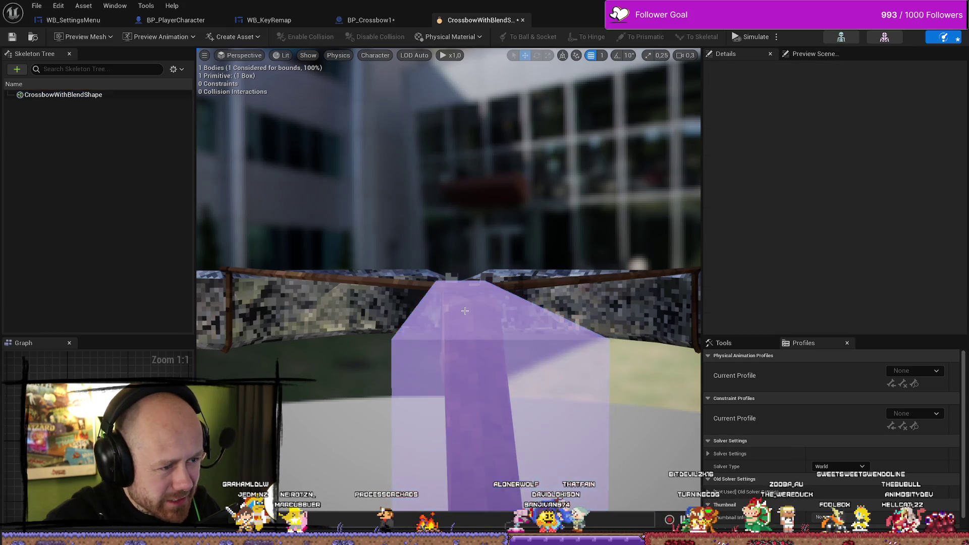
- Check the box fit from side views, undoing an accidental move of the box
left_click(509, 316)
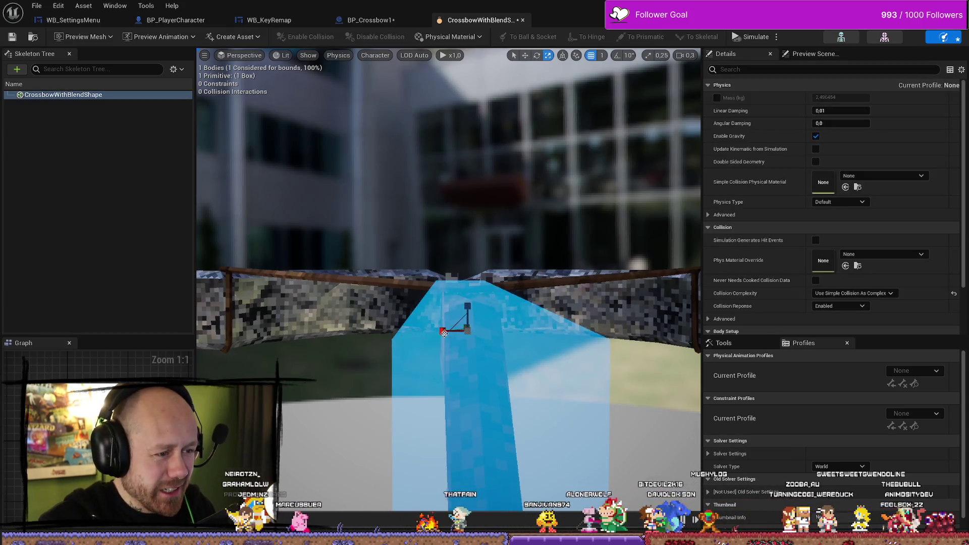
mouse_move(467, 317)
left_mouse_down()
mouse_move(460, 303)
mouse_move(424, 323)
mouse_move(363, 283)
mouse_move(338, 293)
left_mouse_up()
mouse_move(446, 281)
left_mouse_down()
mouse_move(496, 319)
mouse_move(442, 326)
mouse_move(449, 316)
mouse_move(426, 289)
mouse_move(477, 345)
left_mouse_up()
left_click(398, 327)
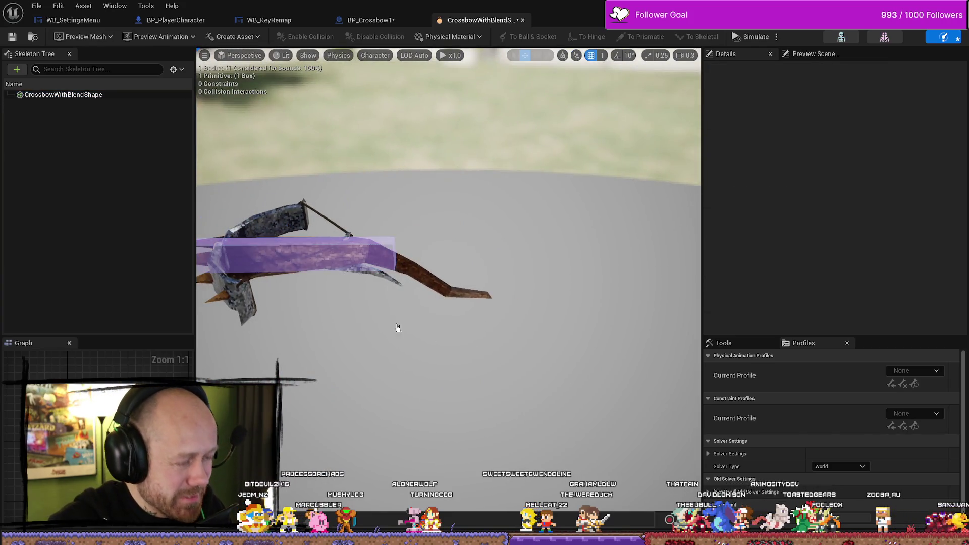
left_click(289, 254)
left_click_drag(268, 255, 482, 274)
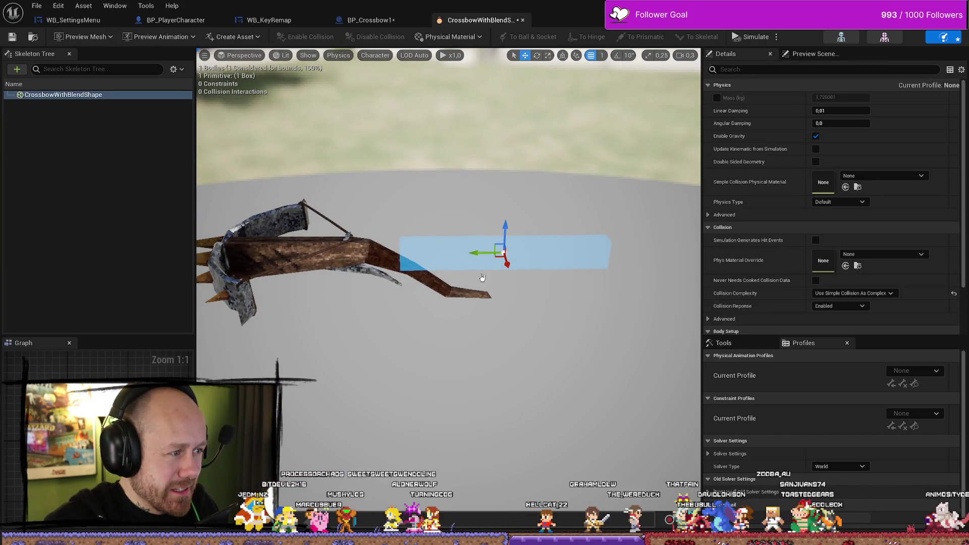
key("ctrl+z")
left_click(503, 213)
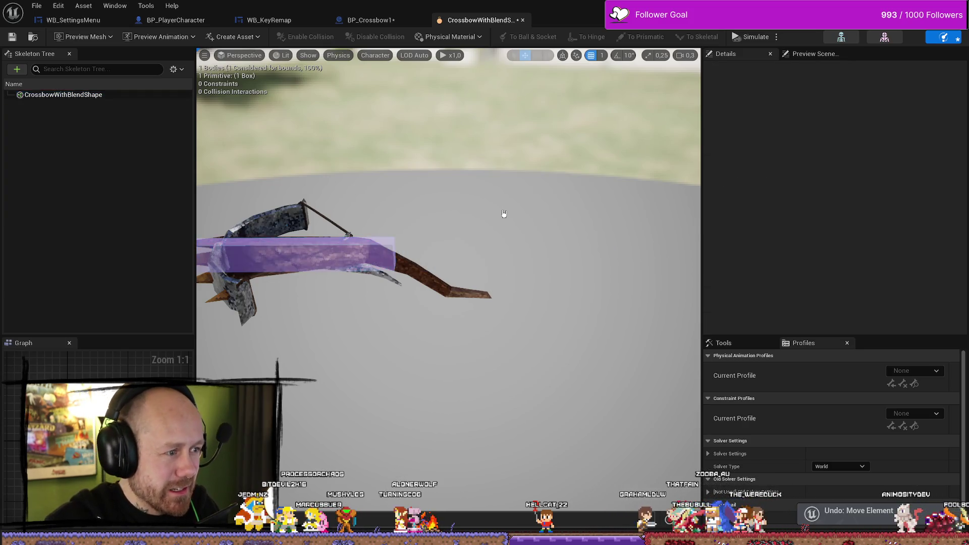
right_click(112, 188)
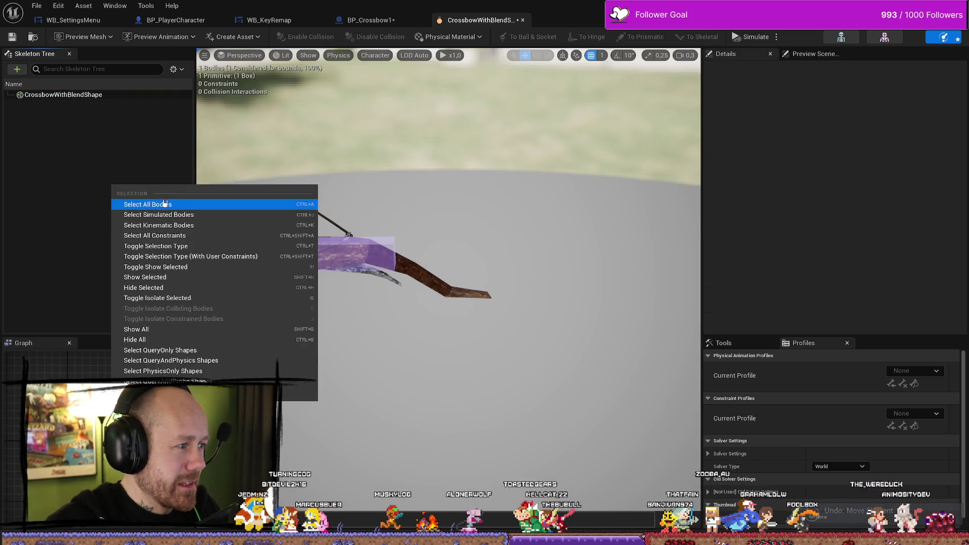
- Add a second box shape to the crossbow's physics body and nudge it toward the front end
left_click(152, 215)
left_click(76, 96)
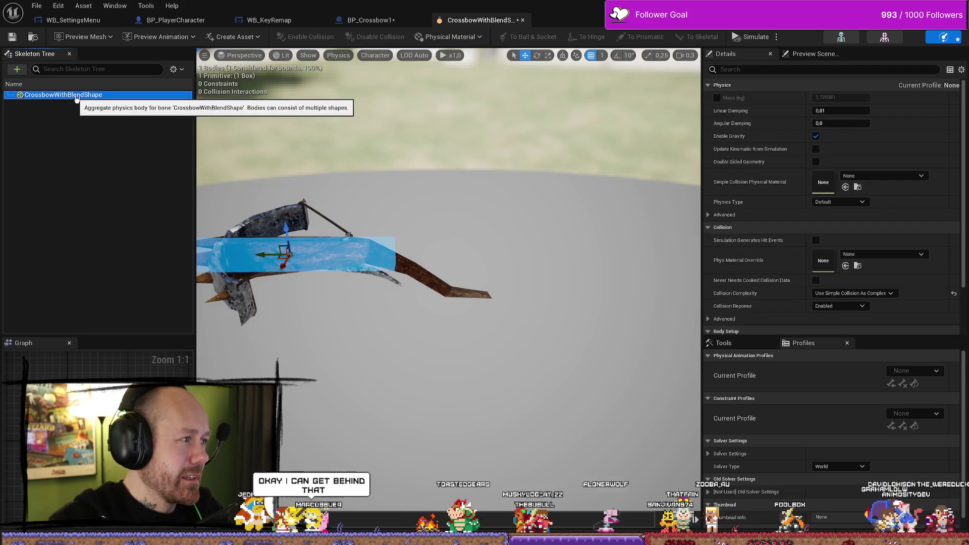
right_click(79, 95)
mouse_move(132, 135)
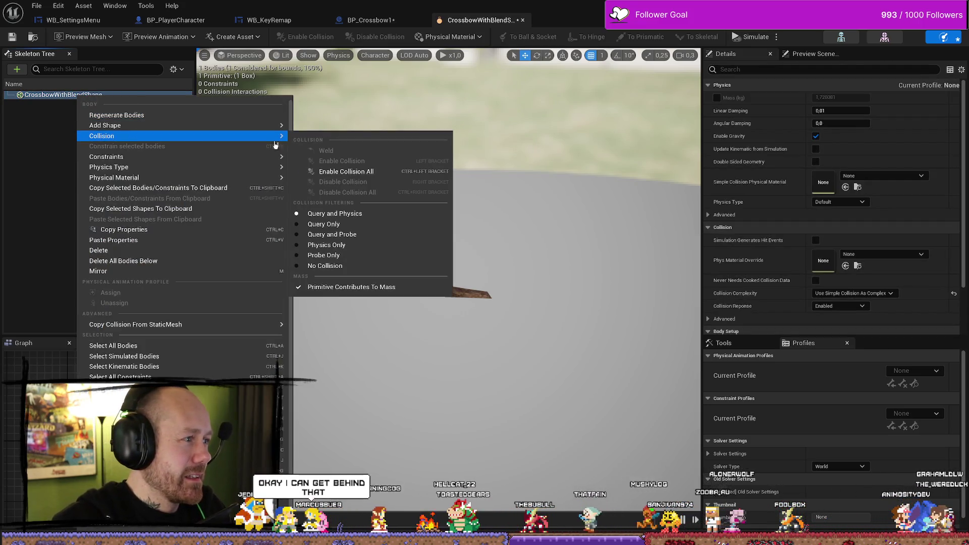
mouse_move(172, 132)
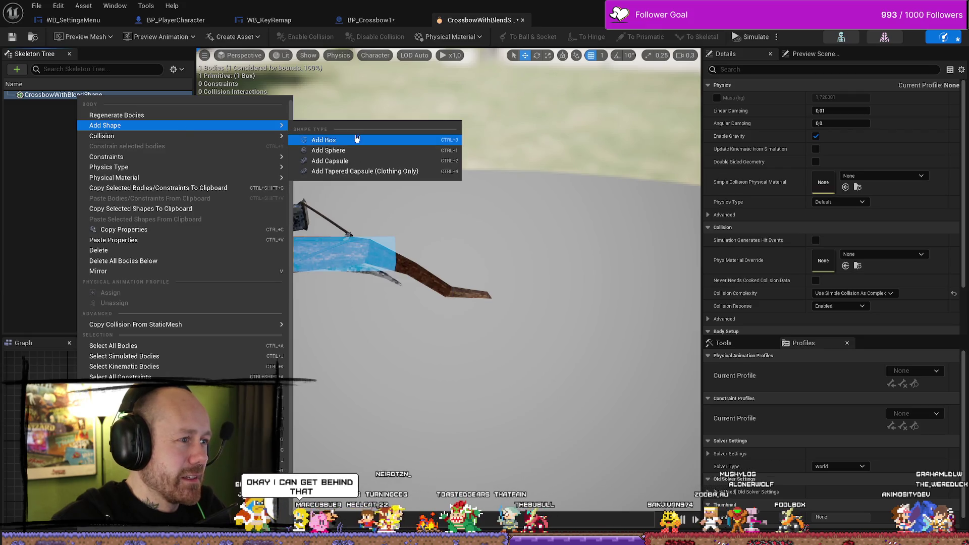
left_click(357, 140)
left_click_drag(369, 281, 384, 280)
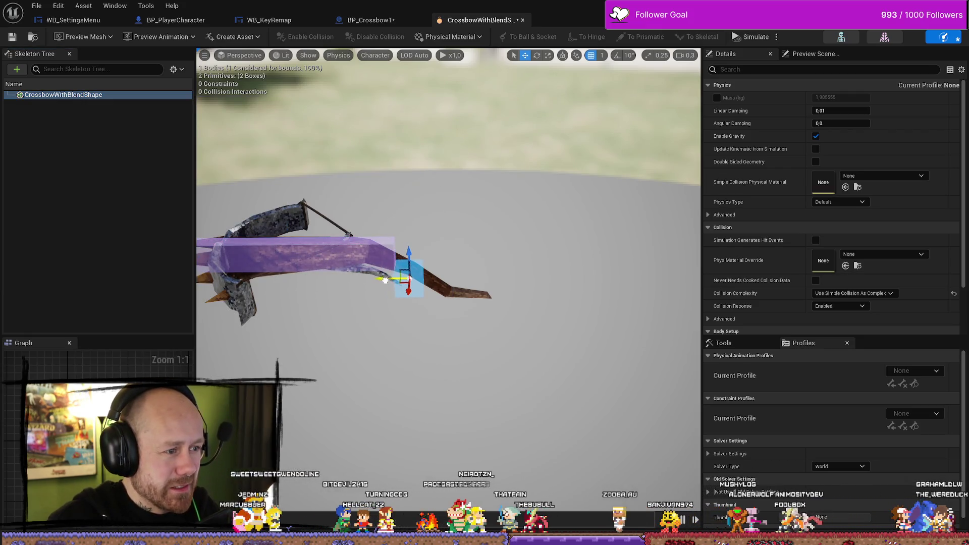
mouse_move(438, 312)
left_mouse_down()
mouse_move(437, 285)
mouse_move(440, 303)
mouse_move(411, 308)
mouse_move(432, 305)
mouse_move(420, 319)
mouse_move(373, 302)
left_mouse_up()
- Tilt the new box to follow the angled front end and shift it toward the tip
key("e")
key("w")
key("r")
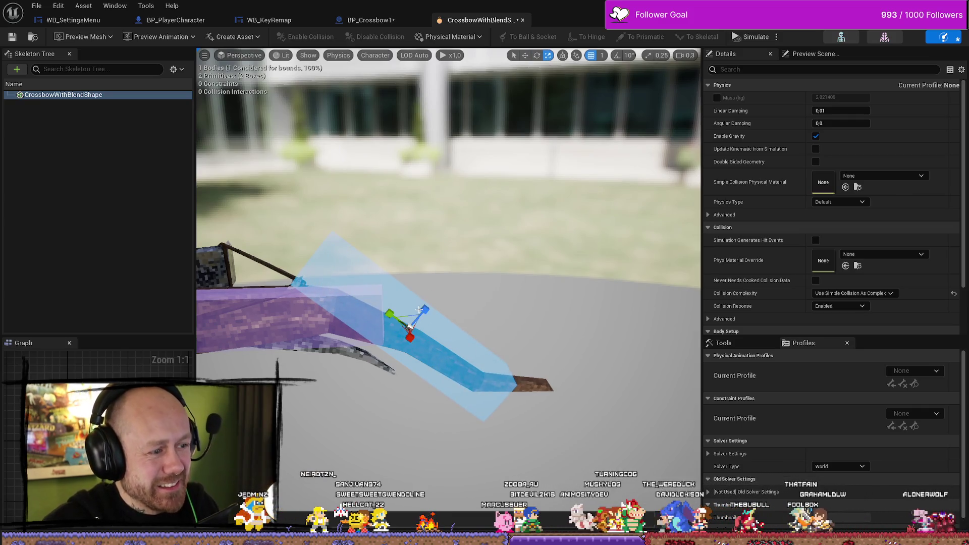
mouse_move(422, 296)
left_mouse_down()
mouse_move(438, 290)
mouse_move(427, 287)
mouse_move(429, 248)
mouse_move(393, 267)
mouse_move(444, 293)
mouse_move(515, 352)
mouse_move(508, 351)
left_mouse_up()
mouse_move(329, 227)
left_mouse_down()
mouse_move(424, 226)
mouse_move(391, 242)
left_mouse_up()
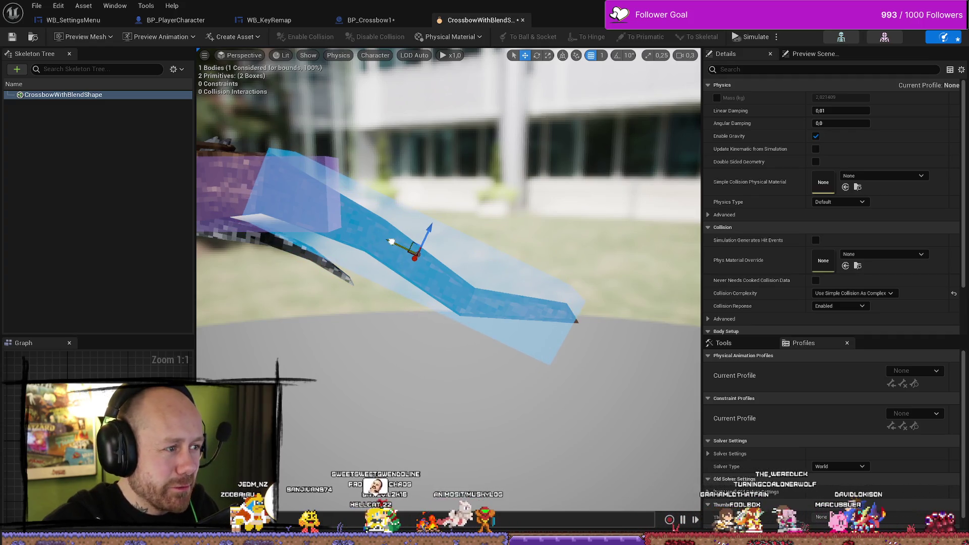
- Make the front box thinner, rotate it slightly and shrink it to fit
key("e")
key("r")
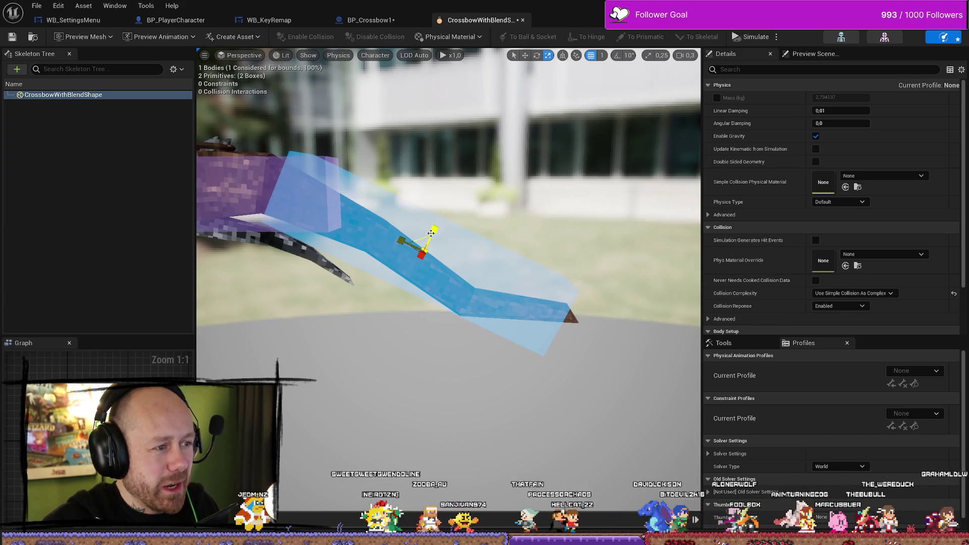
left_click_drag(421, 254, 422, 250)
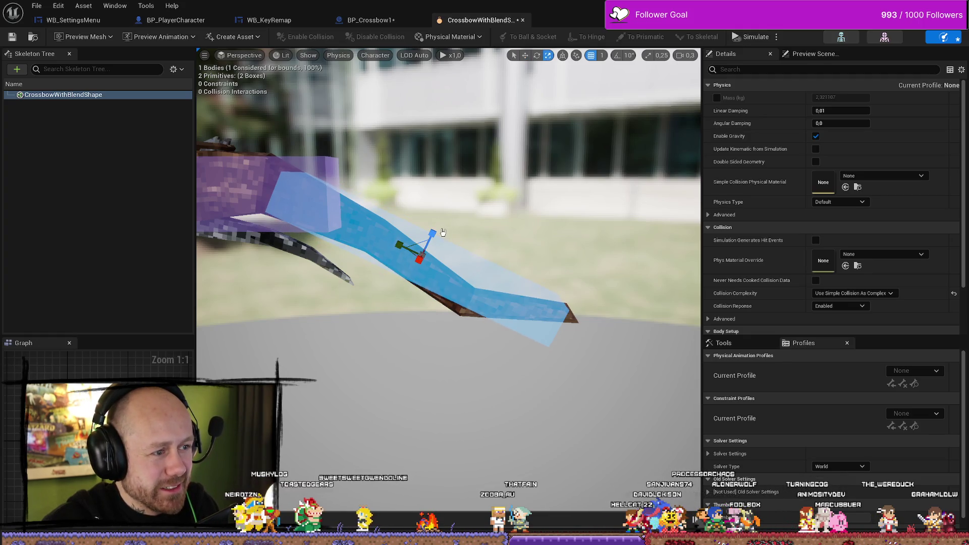
left_click_drag(446, 228, 454, 229)
key("w")
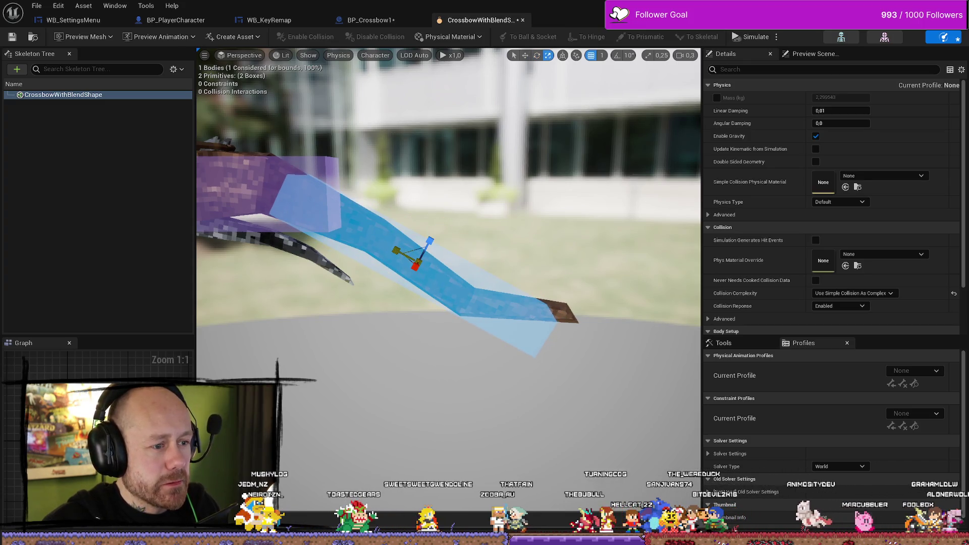
left_click_drag(417, 254, 359, 235)
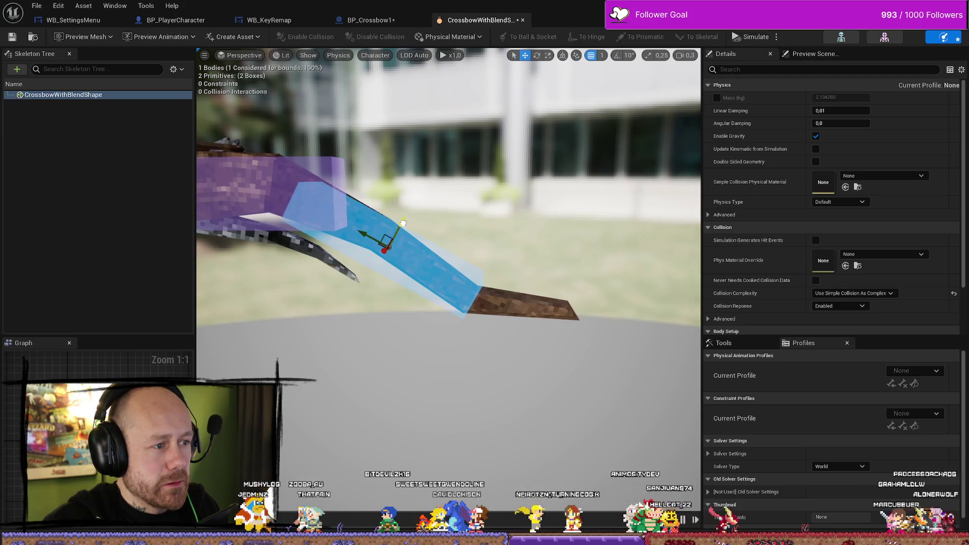
- Narrow the stock's collision box, then frame the whole crossbow in view
mouse_move(467, 266)
left_mouse_down()
mouse_move(403, 259)
mouse_move(468, 266)
mouse_move(429, 263)
left_mouse_up()
left_click(450, 227)
left_click_drag(485, 262, 501, 265)
mouse_move(412, 224)
left_mouse_down()
mouse_move(427, 224)
mouse_move(439, 242)
mouse_move(459, 298)
mouse_move(477, 280)
left_mouse_up()
key("f")
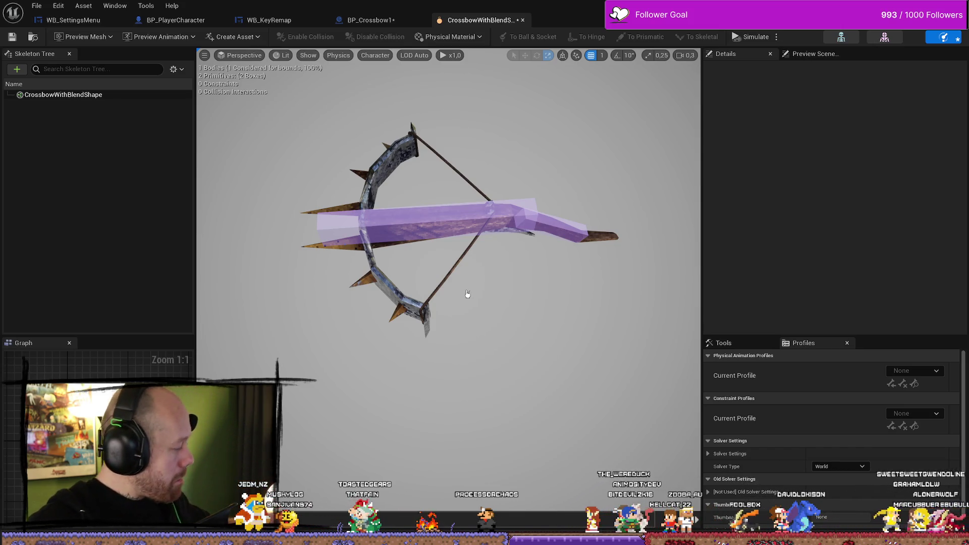
- Add a third box shape to the crossbow root body from the Skeleton Tree
scroll(468, 284, "up", 5)
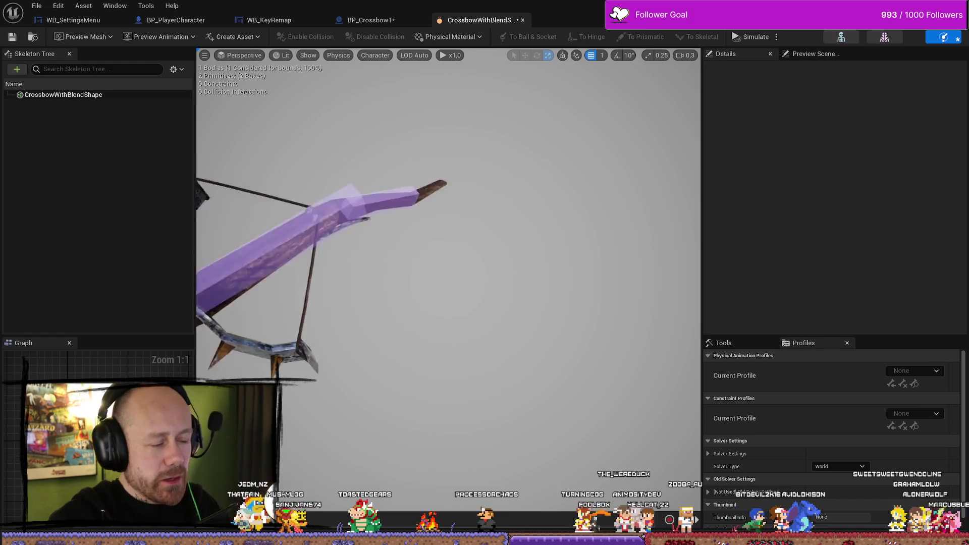
left_click(493, 282)
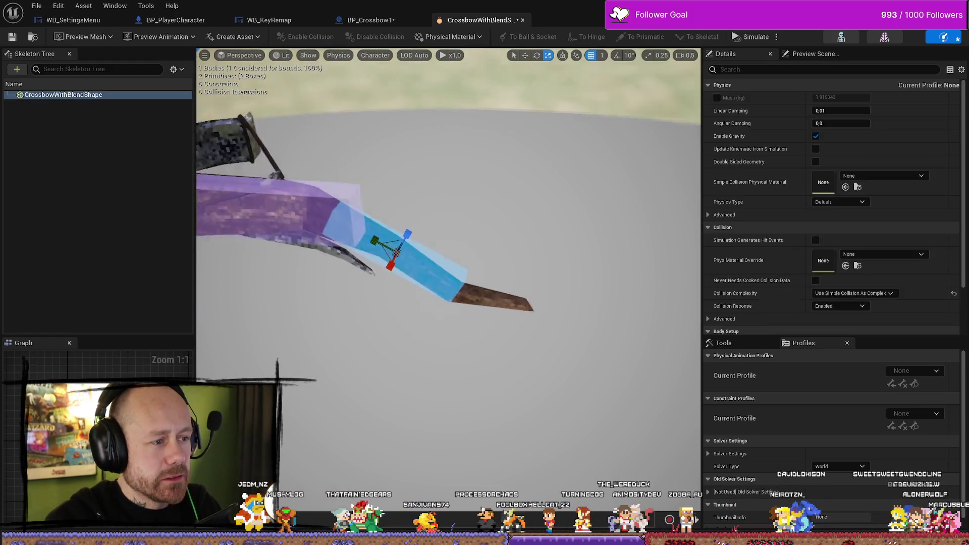
key("Escape")
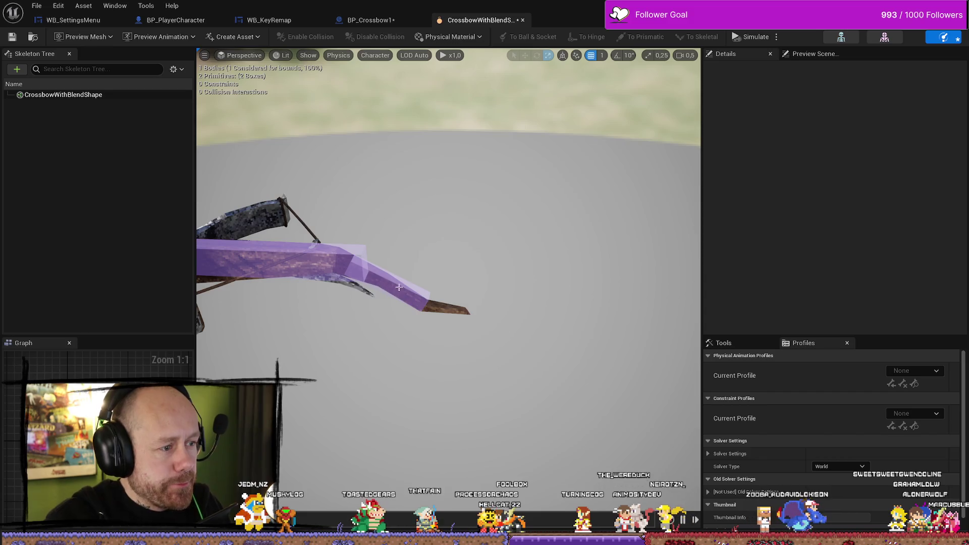
left_click(399, 288)
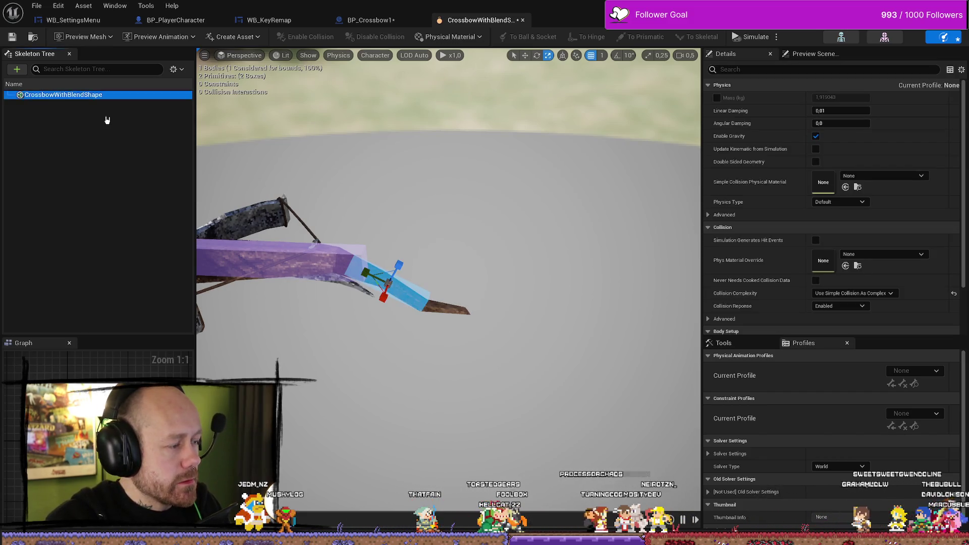
right_click(107, 120)
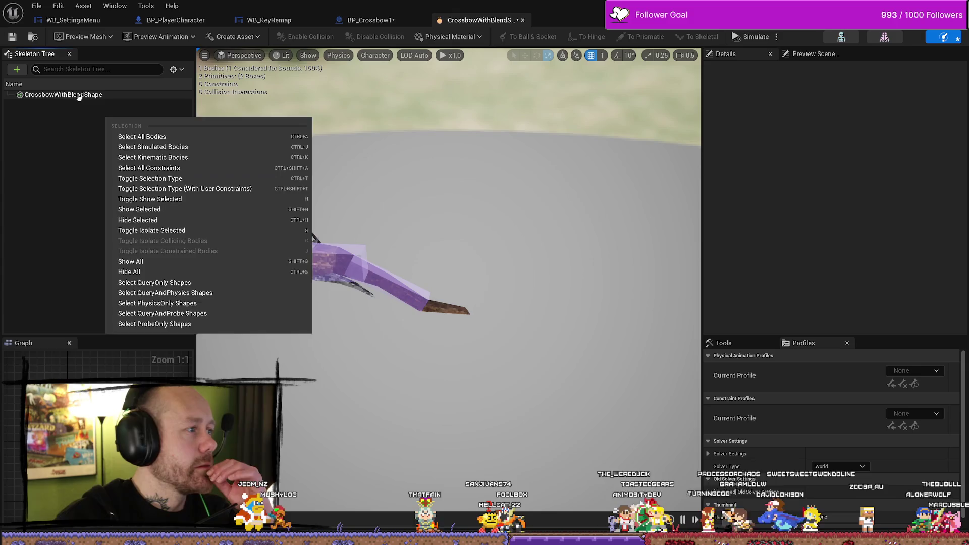
right_click(79, 97)
mouse_move(156, 166)
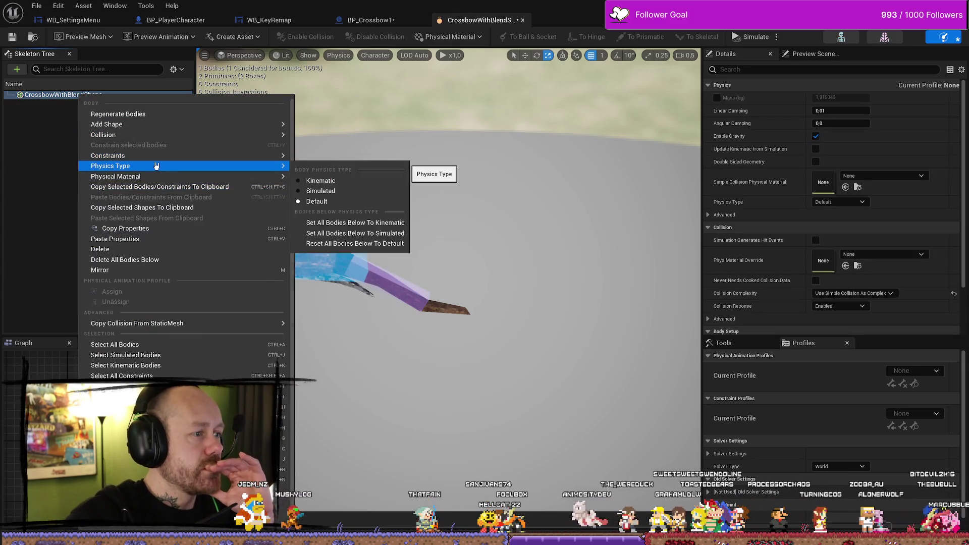
mouse_move(156, 124)
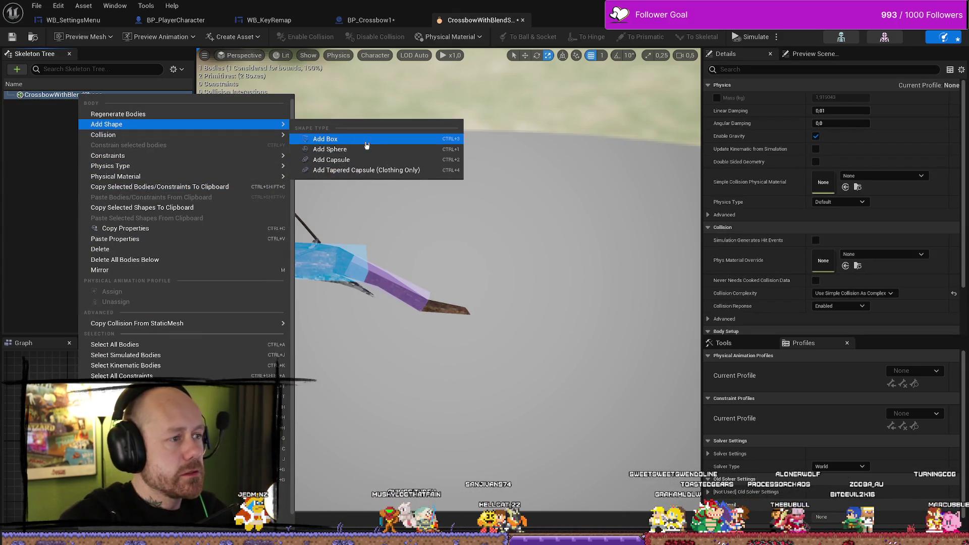
left_click(367, 145)
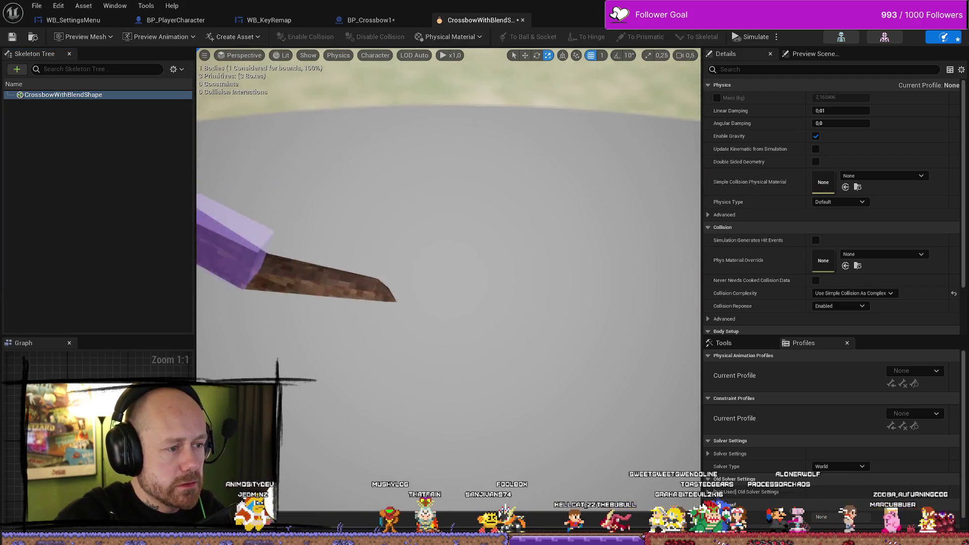
- Move the third box onto the rail's tip and pull back to view the whole crossbow
left_click_drag(247, 252, 377, 287)
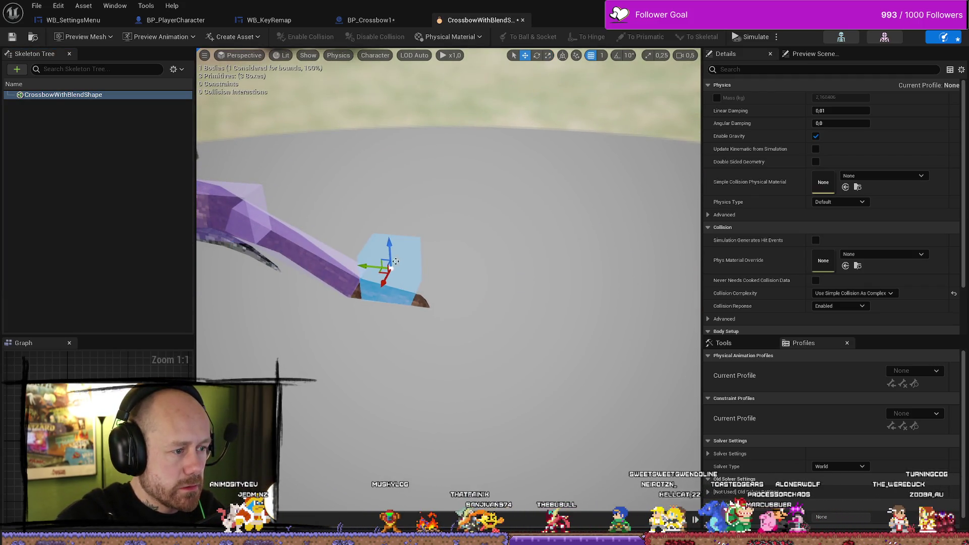
scroll(389, 270, "down", 2)
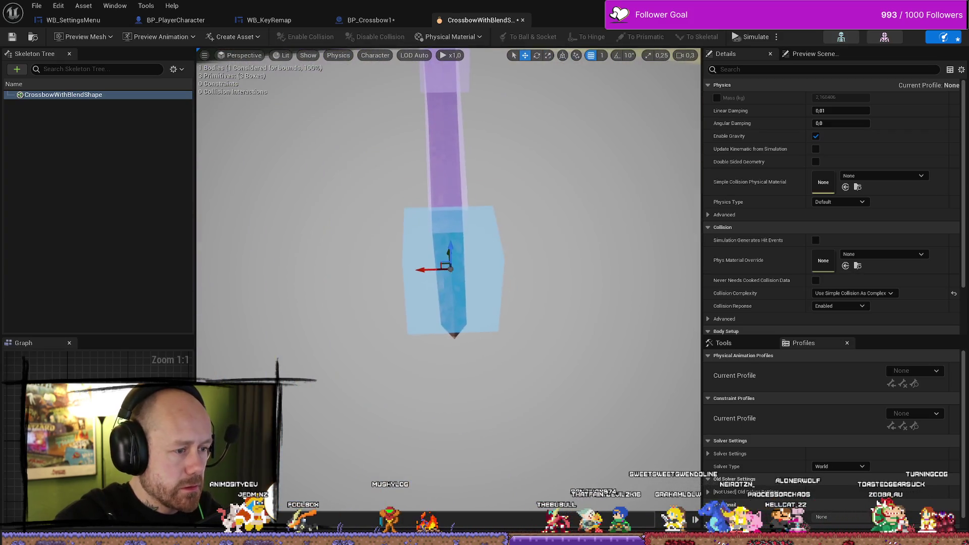
scroll(451, 256, "down", 1)
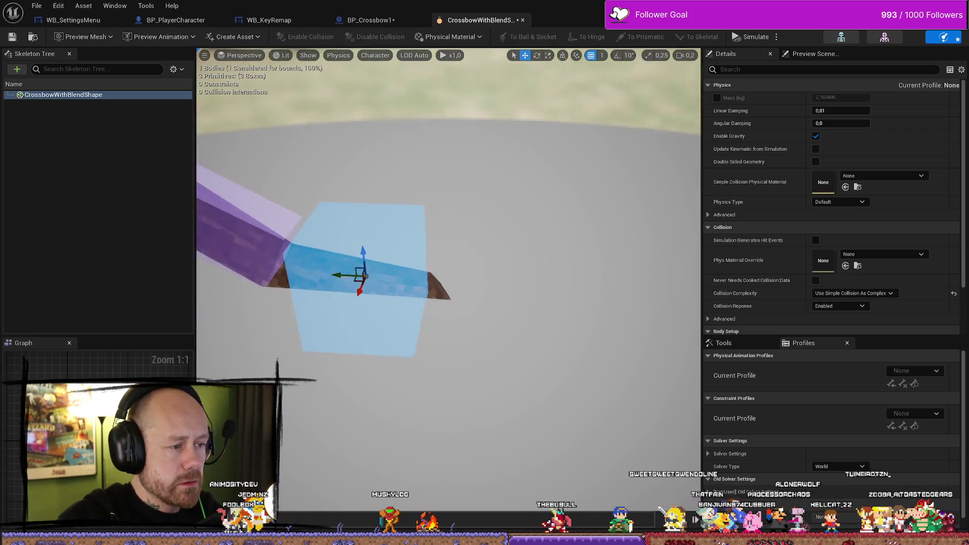
mouse_move(445, 303)
left_mouse_down()
mouse_move(457, 313)
mouse_move(404, 316)
mouse_move(434, 298)
mouse_move(384, 284)
mouse_move(384, 298)
mouse_move(349, 306)
mouse_move(411, 343)
mouse_move(526, 263)
mouse_move(399, 334)
left_mouse_up()
key("w")
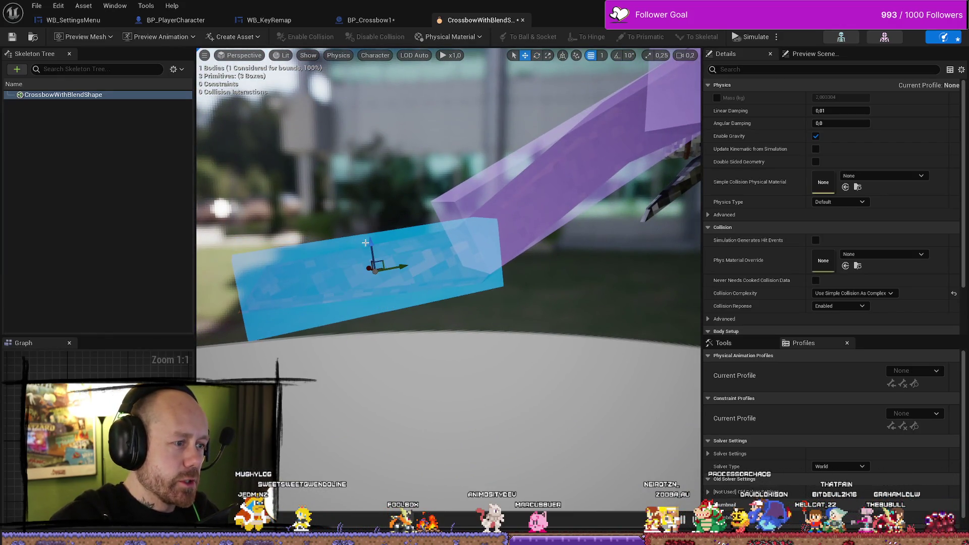
mouse_move(399, 334)
left_mouse_down()
mouse_move(383, 434)
mouse_move(333, 364)
left_mouse_up()
left_click(166, 208)
- Add a fourth box shape to the crossbow root body
right_click(166, 208)
left_click(106, 90)
right_click(109, 96)
mouse_move(152, 182)
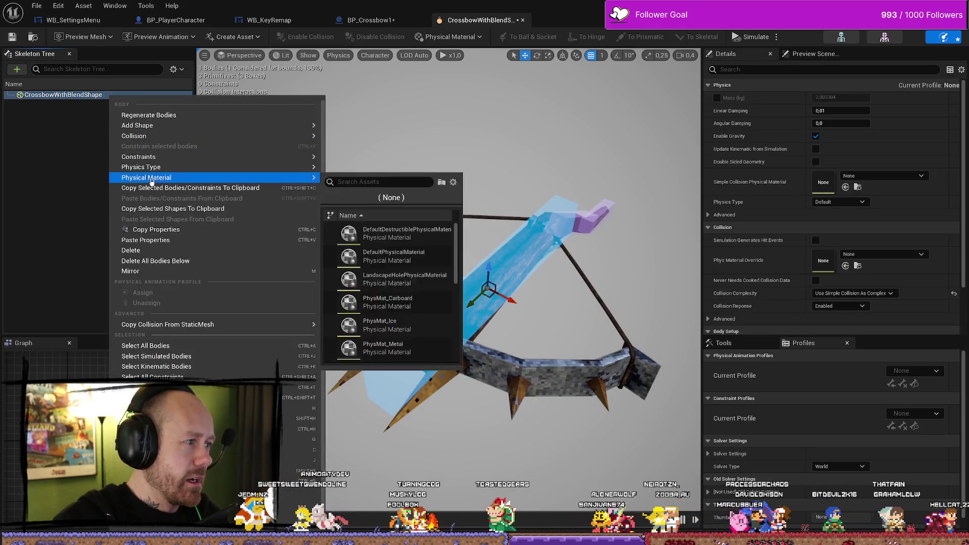
mouse_move(191, 139)
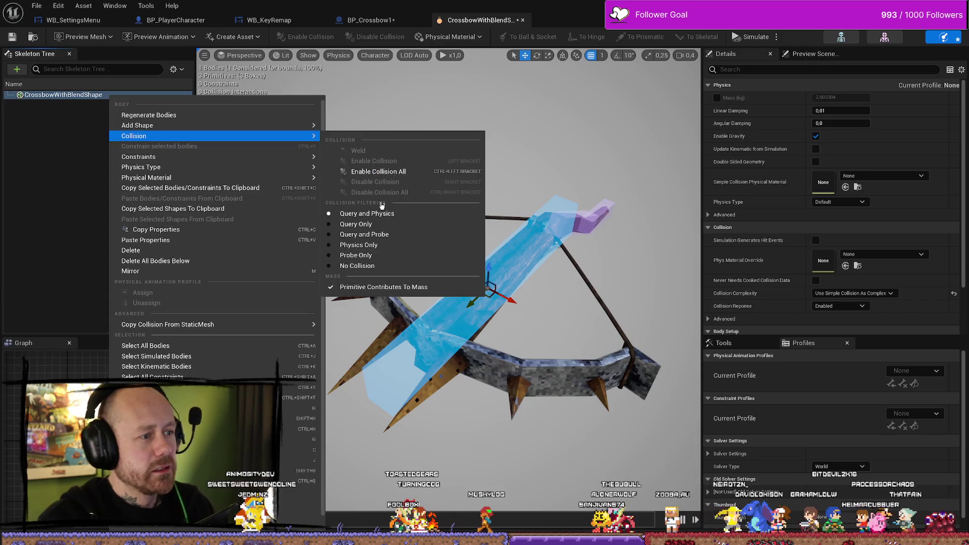
mouse_move(209, 126)
left_click(363, 137)
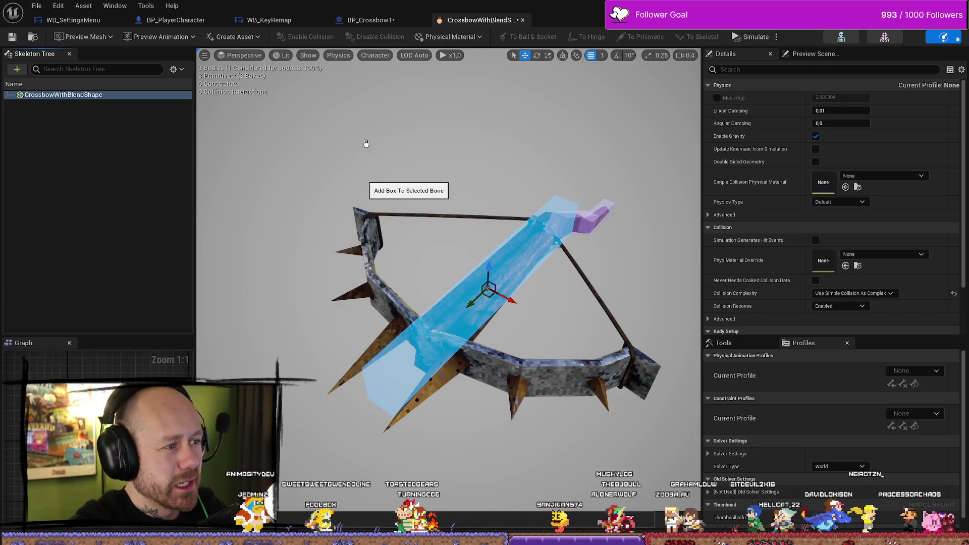
- Raise the fourth box onto the crossbow and rotate it along a bow limb, undoing a stray move
left_click_drag(437, 368, 398, 369)
mouse_move(495, 397)
left_mouse_down()
mouse_move(509, 323)
mouse_move(419, 333)
mouse_move(465, 306)
mouse_move(444, 318)
mouse_move(454, 297)
mouse_move(434, 328)
mouse_move(450, 323)
mouse_move(444, 313)
mouse_move(455, 329)
mouse_move(276, 314)
mouse_move(439, 352)
mouse_move(232, 344)
left_mouse_up()
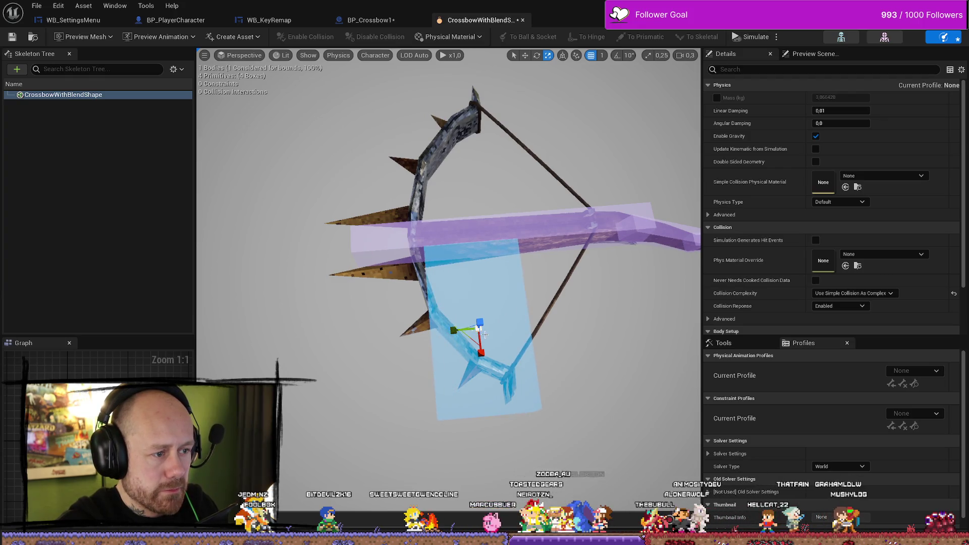
mouse_move(426, 329)
left_mouse_down()
mouse_move(555, 339)
mouse_move(483, 350)
mouse_move(447, 335)
mouse_move(404, 288)
mouse_move(555, 319)
left_mouse_up()
left_click_drag(479, 302, 477, 308)
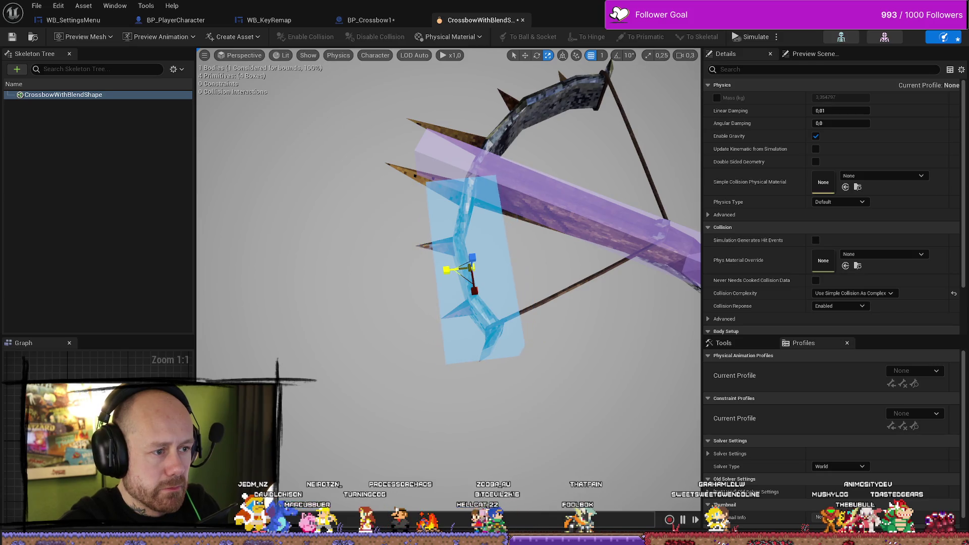
left_click_drag(454, 262, 568, 229)
left_click(568, 228)
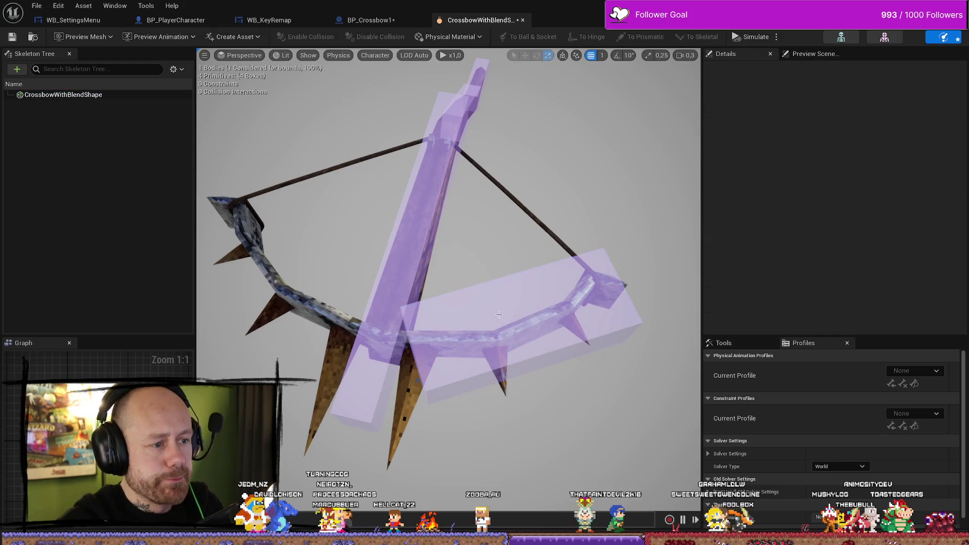
left_click(498, 312)
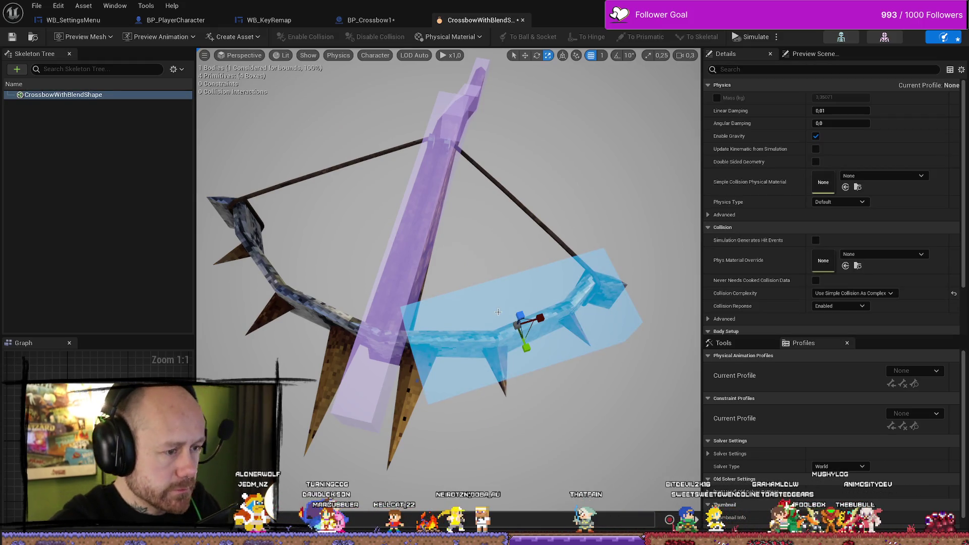
left_click(499, 312)
left_click(534, 320)
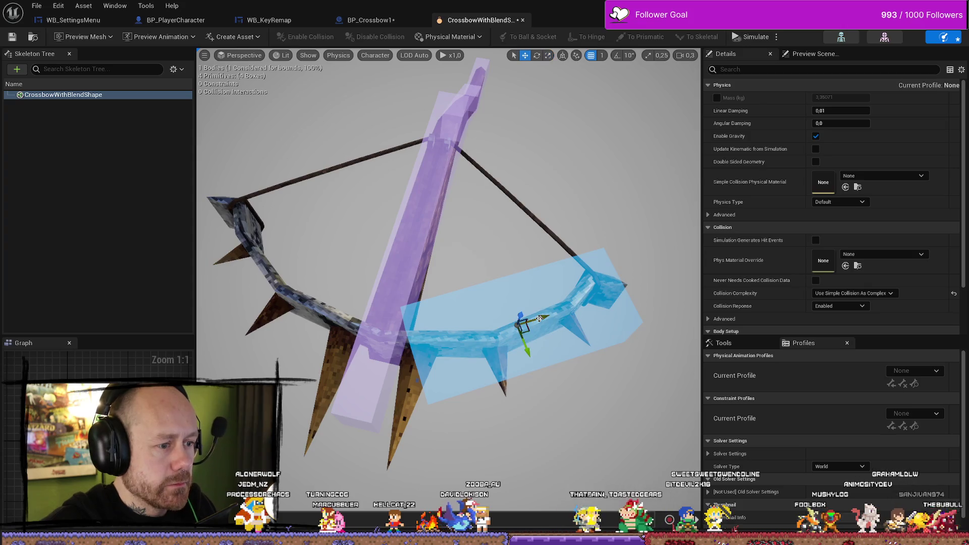
left_click_drag(539, 319, 331, 326)
key("ctrl+z")
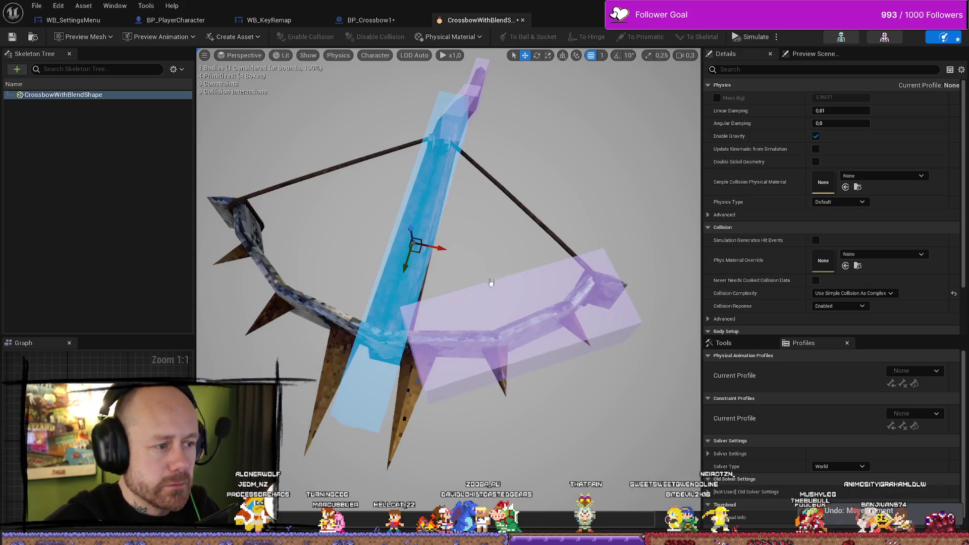
- Open and dismiss the limb box's body options without changes, then select the lower-right limb box
left_click(520, 290)
right_click(486, 283)
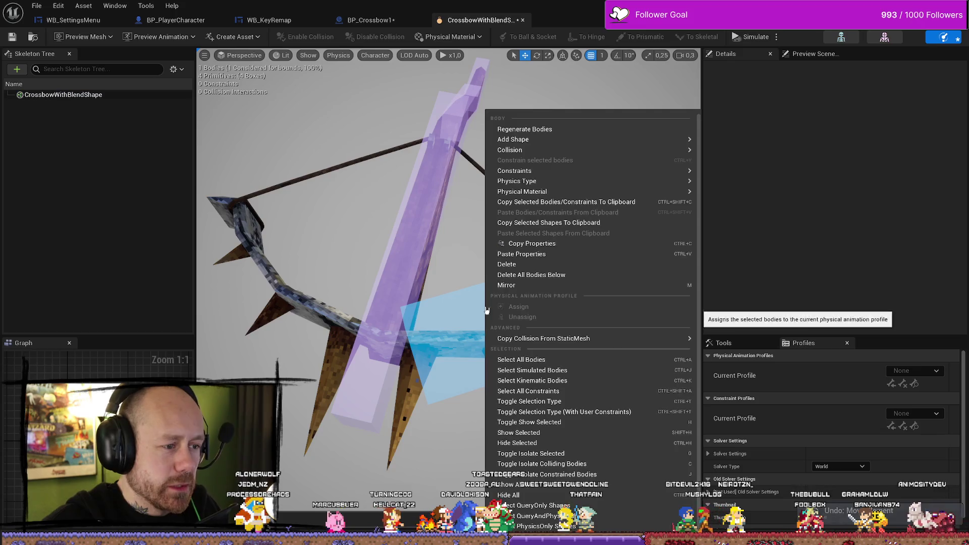
mouse_move(515, 140)
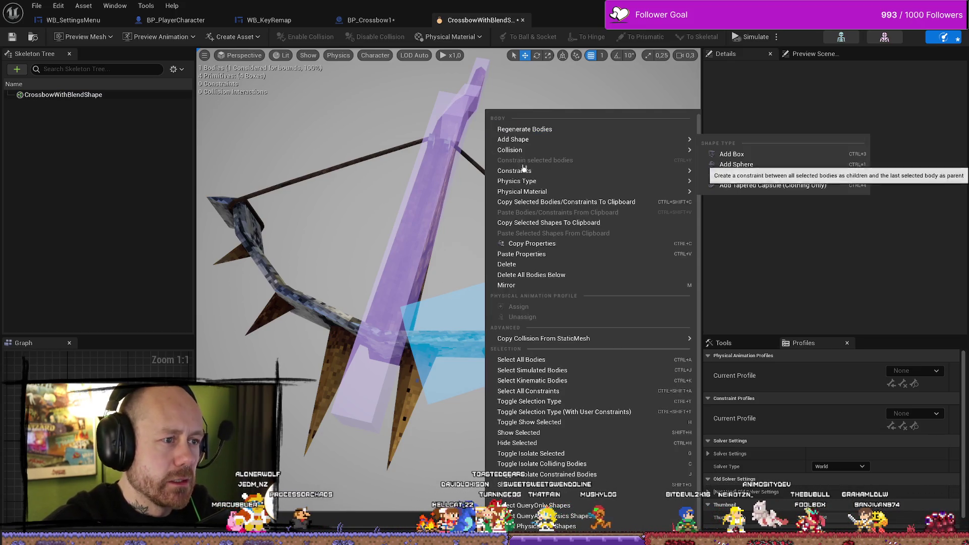
mouse_move(540, 149)
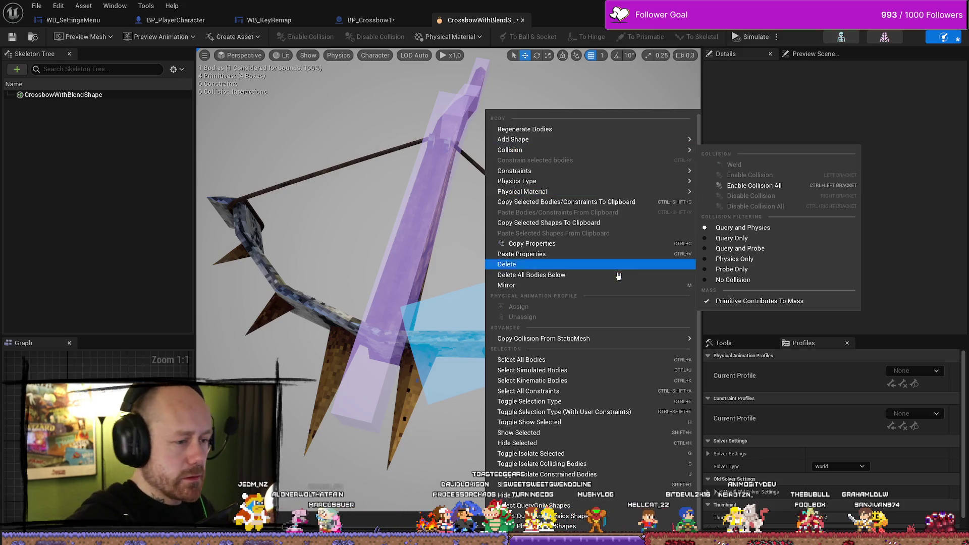
left_click(545, 282)
right_click(588, 298)
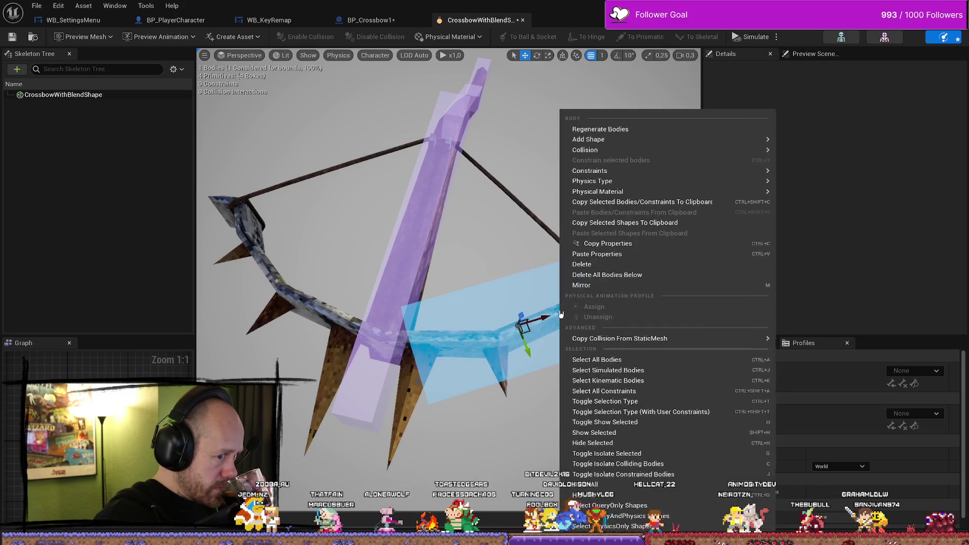
left_click(584, 283)
right_click(585, 285)
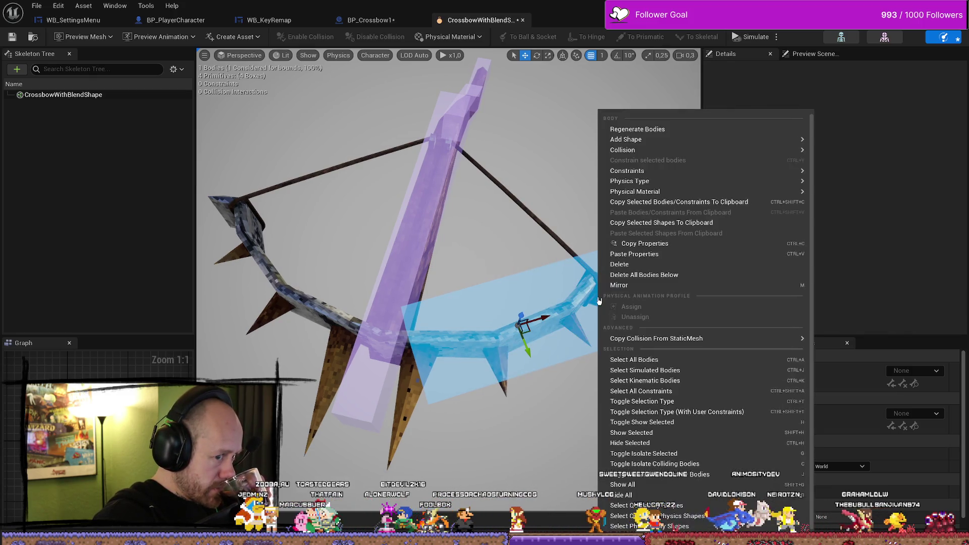
left_click(461, 234)
left_click(484, 299)
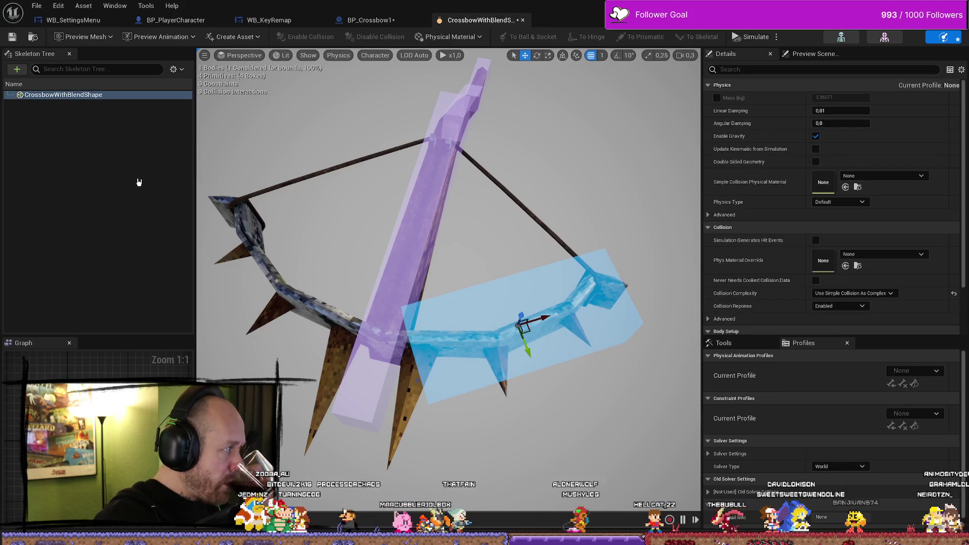
- Add a fifth box shape and slide it toward the crossbow's other bow limb
right_click(129, 95)
mouse_move(290, 126)
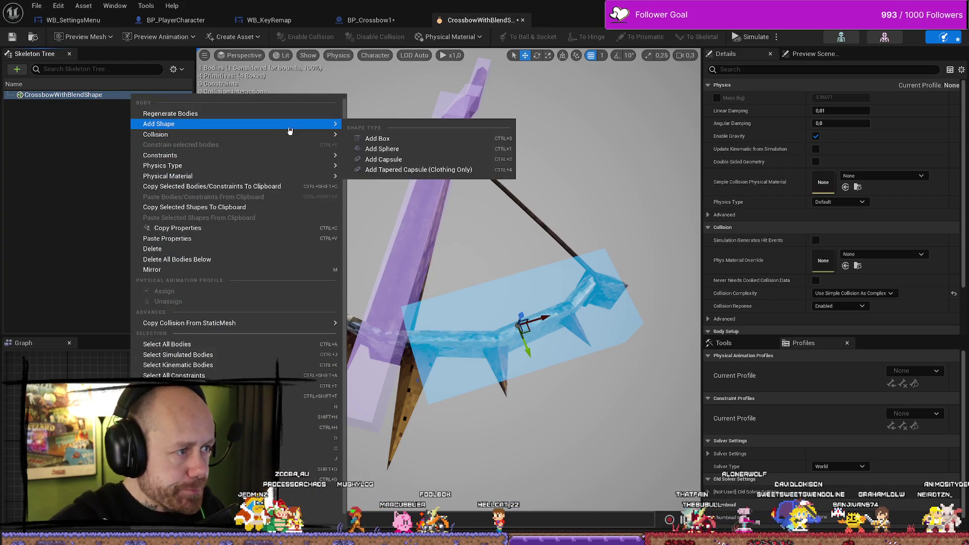
left_click(390, 138)
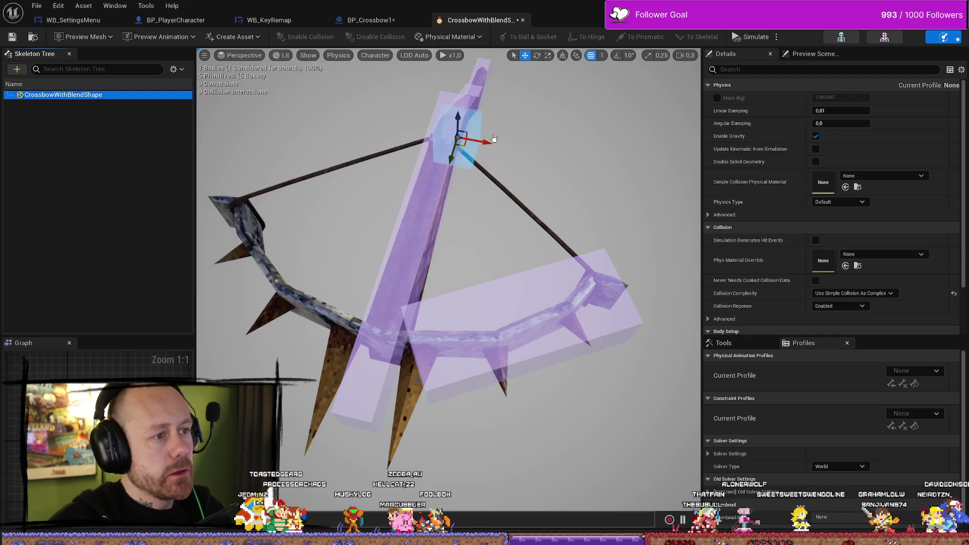
mouse_move(470, 134)
left_mouse_down()
mouse_move(397, 128)
mouse_move(274, 333)
left_mouse_up()
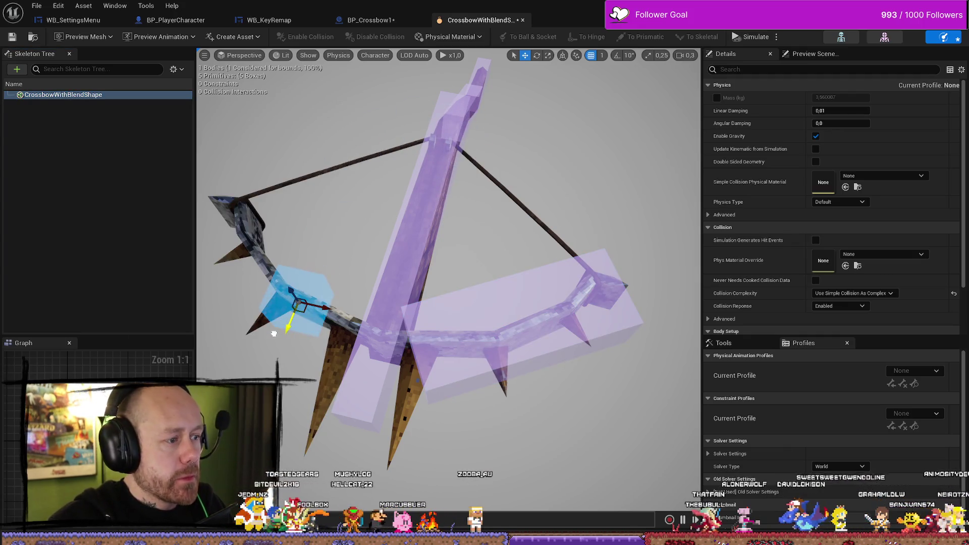
key("f")
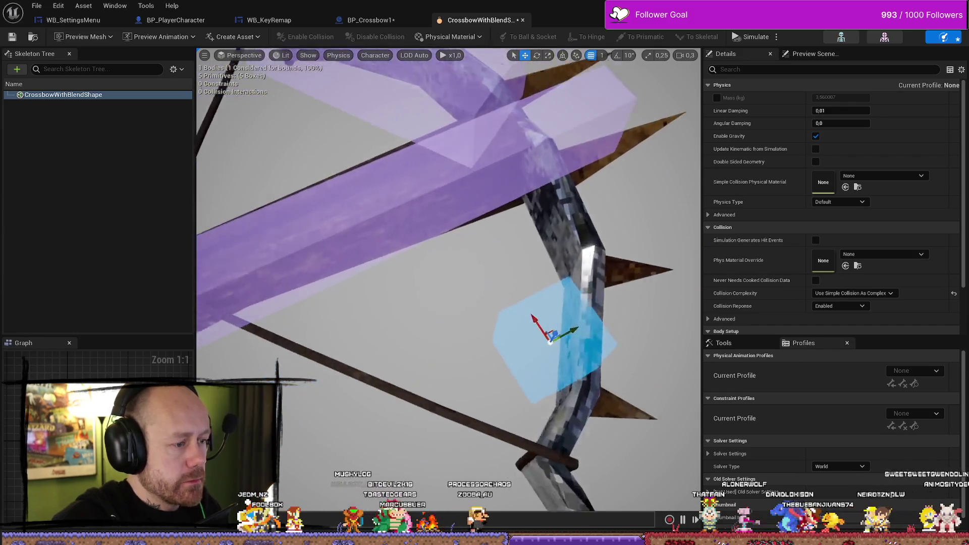
- Inspect the new limb box from several angles and select a collision body to adjust
mouse_move(409, 310)
left_mouse_down()
mouse_move(353, 315)
mouse_move(409, 310)
mouse_move(384, 303)
mouse_move(404, 310)
left_mouse_up()
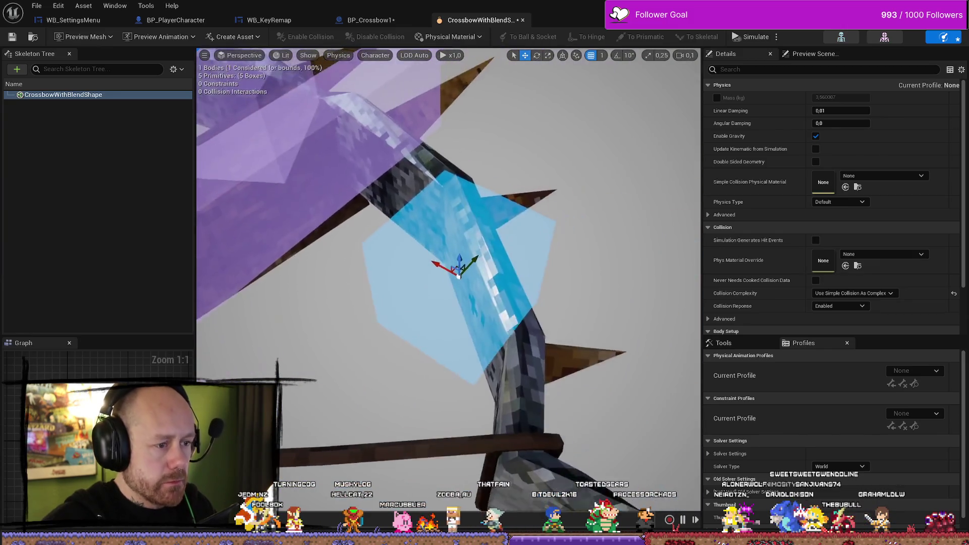
scroll(461, 304, "down", 5)
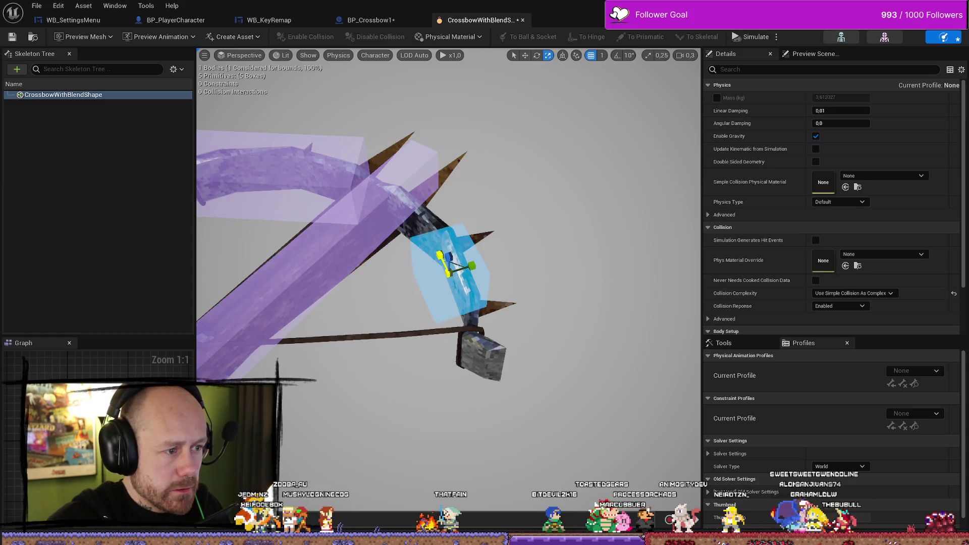
mouse_move(451, 250)
left_mouse_down()
mouse_move(444, 237)
mouse_move(424, 257)
mouse_move(368, 210)
mouse_move(479, 242)
left_mouse_up()
left_click(597, 264)
scroll(597, 264, "up", 3)
mouse_move(597, 264)
left_mouse_down()
mouse_move(476, 184)
mouse_move(519, 210)
left_mouse_up()
left_click(354, 282)
mouse_move(353, 283)
left_mouse_down()
mouse_move(353, 353)
mouse_move(353, 303)
mouse_move(399, 292)
mouse_move(388, 315)
left_mouse_up()
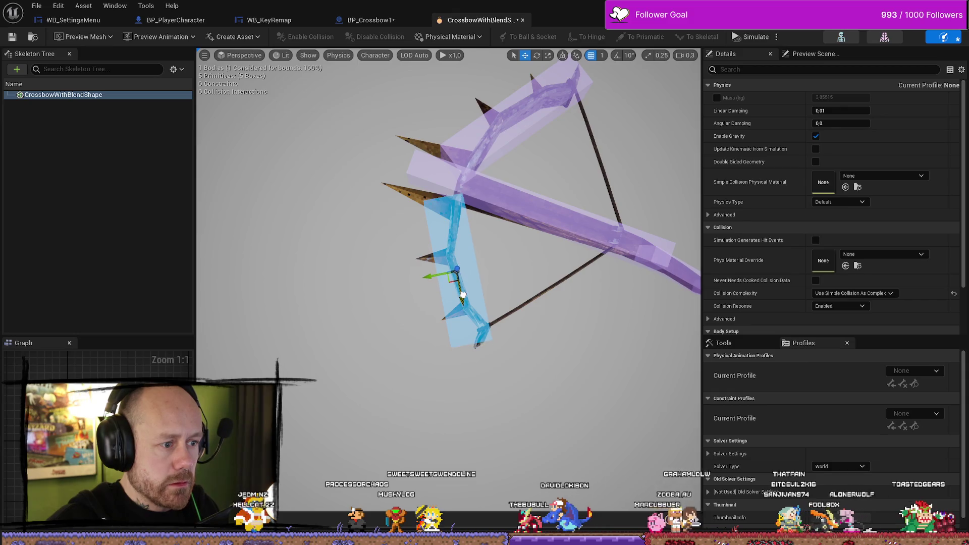
mouse_move(580, 202)
left_mouse_down()
mouse_move(505, 262)
mouse_move(424, 303)
mouse_move(444, 288)
mouse_move(414, 300)
mouse_move(385, 290)
mouse_move(399, 285)
left_mouse_up()
left_click(454, 283)
- Toggle between rotate and move gizmos on the rail box, orbit closer and reselect the collision body
key("e")
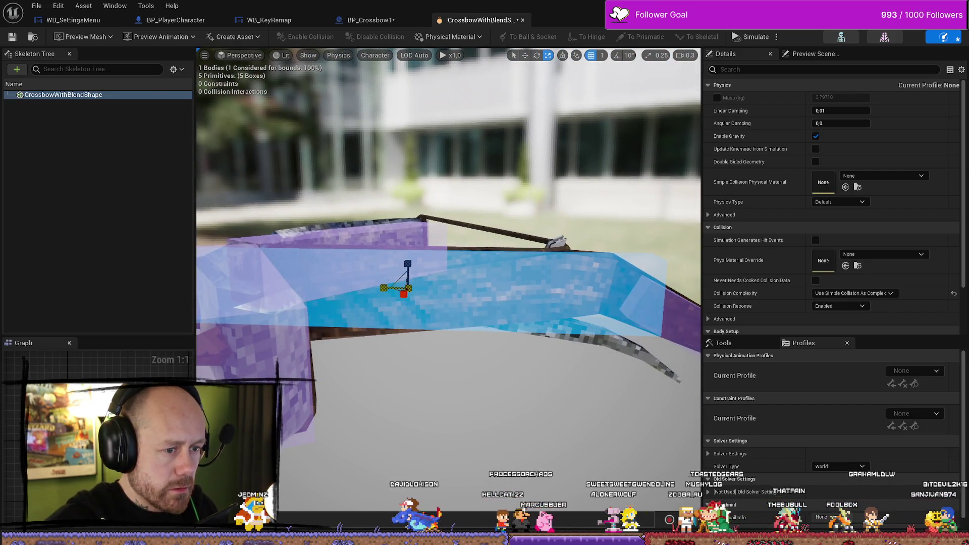
key("w")
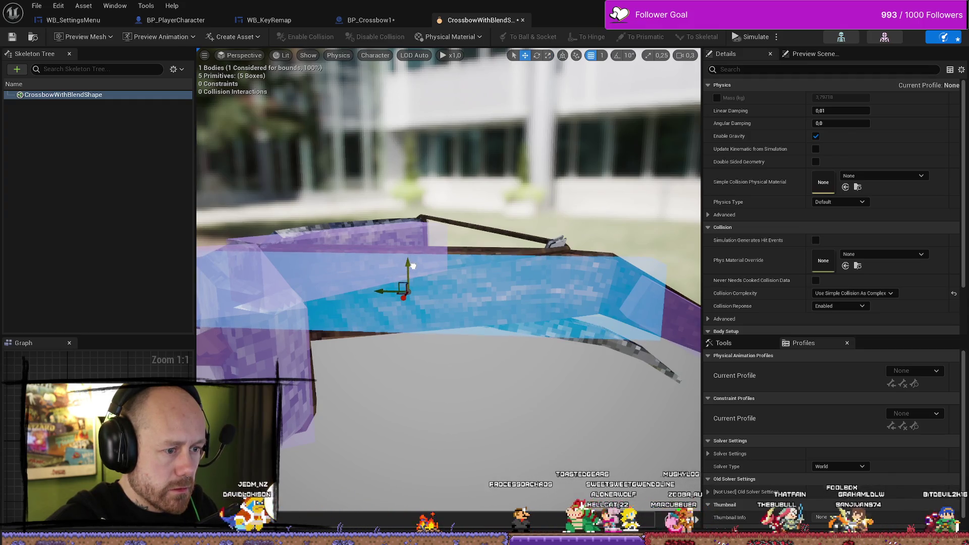
key("e")
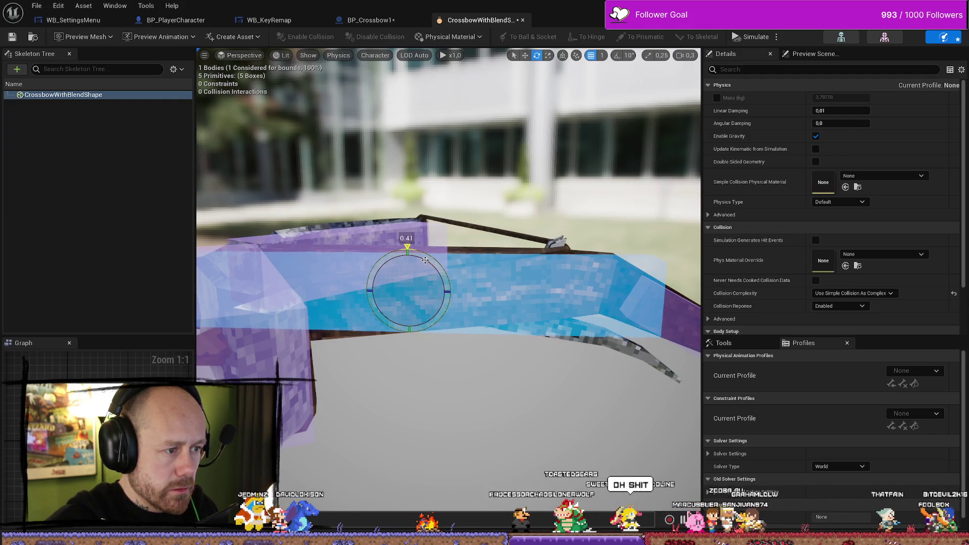
key("w")
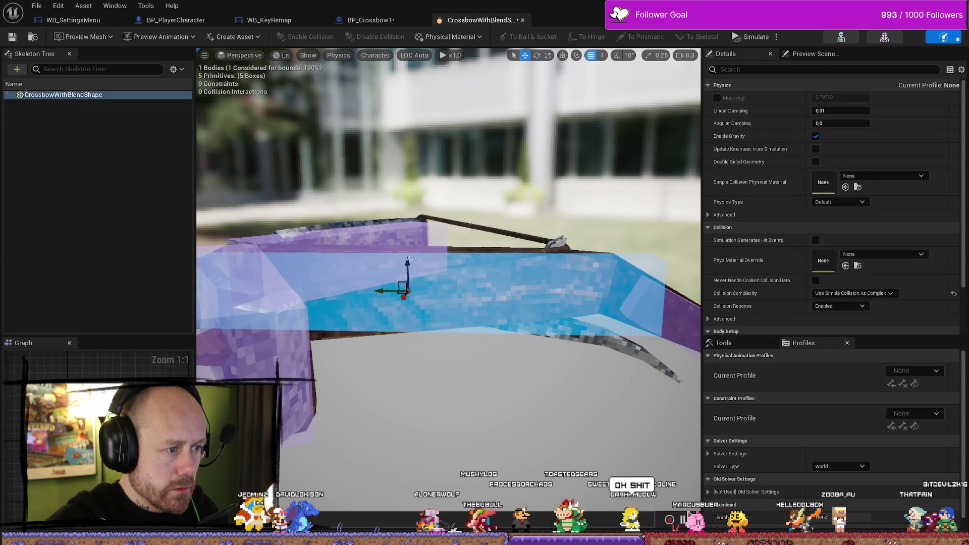
mouse_move(410, 259)
left_mouse_down()
mouse_move(554, 309)
mouse_move(492, 217)
left_mouse_up()
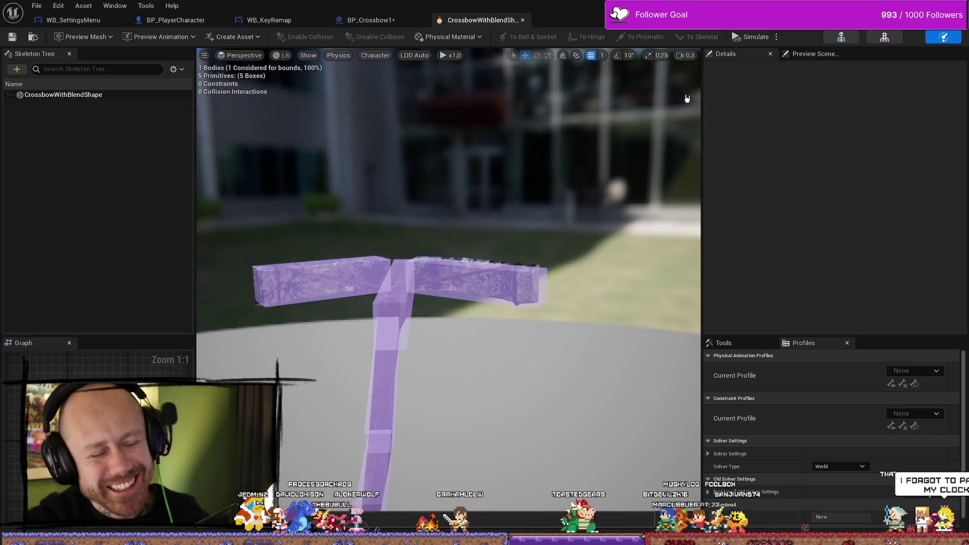
left_click(402, 300)
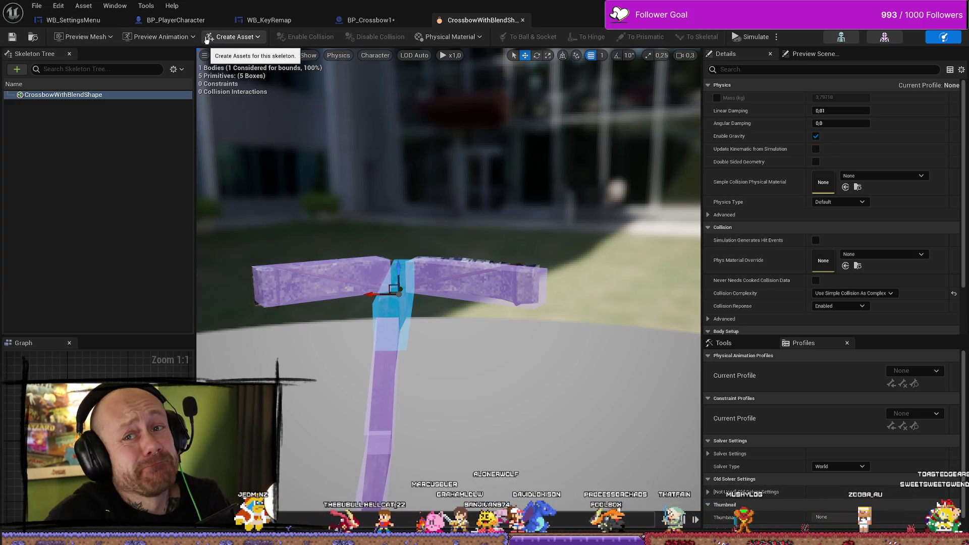
- Save all unsaved assets with File > Save All
left_click(43, 7)
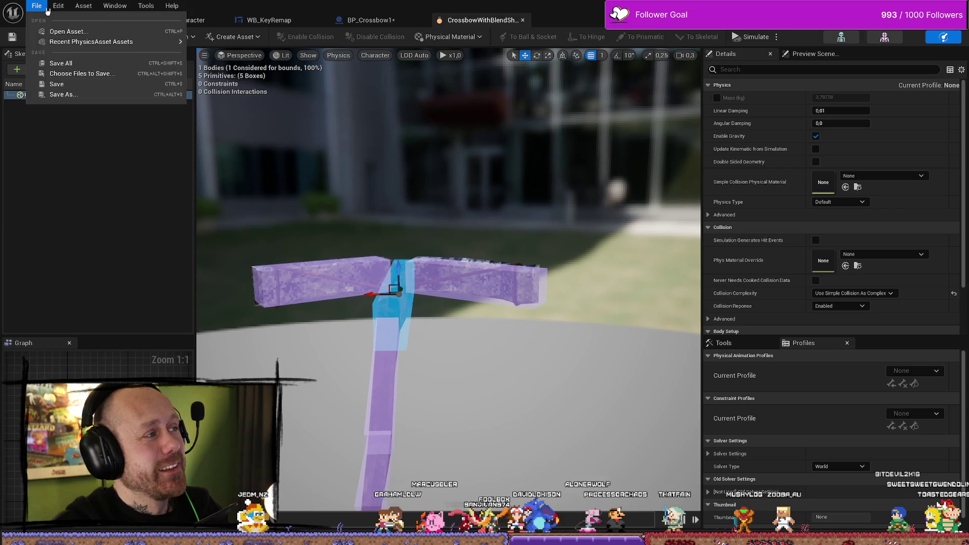
left_click(61, 63)
scroll(448, 293, "up", 5)
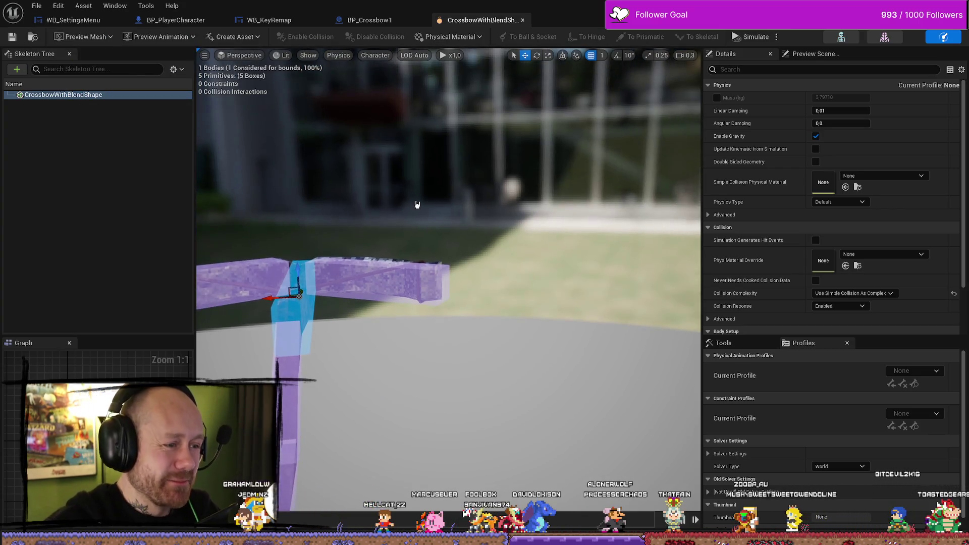
scroll(448, 242, "down", 5)
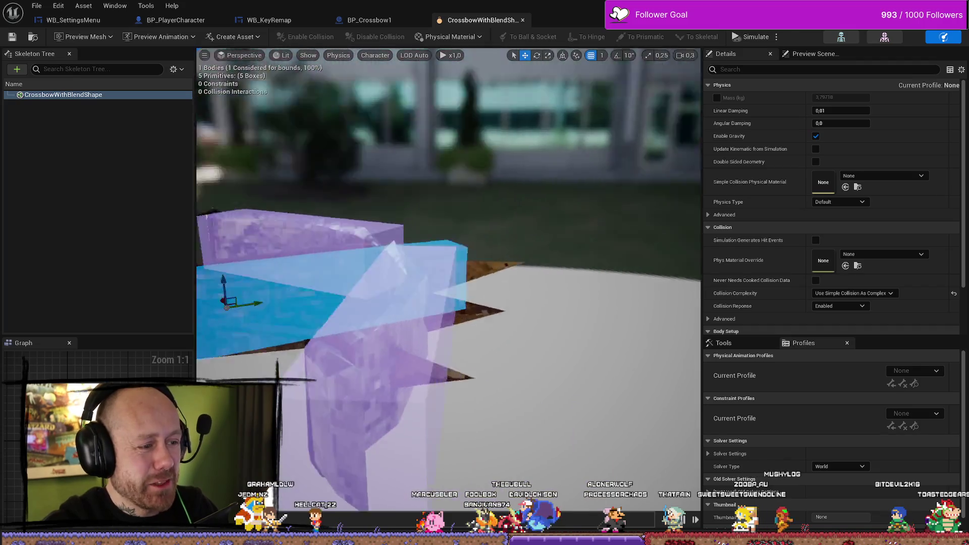
- Inspect the collision boxes one by one, then save the physics asset
mouse_move(448, 253)
left_mouse_down()
mouse_move(565, 257)
mouse_move(454, 242)
mouse_move(520, 247)
left_mouse_up()
left_click(242, 227)
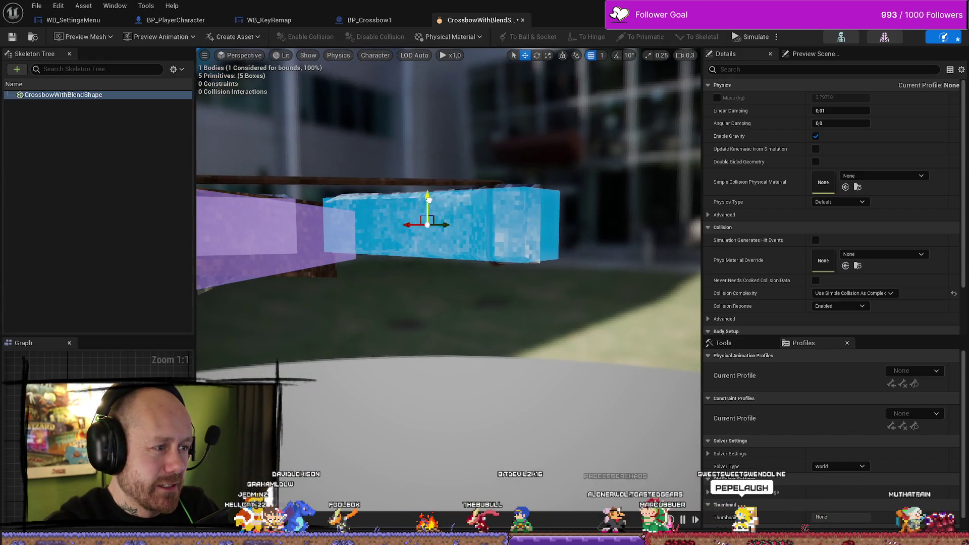
left_click_drag(431, 222, 354, 242)
left_click(355, 242)
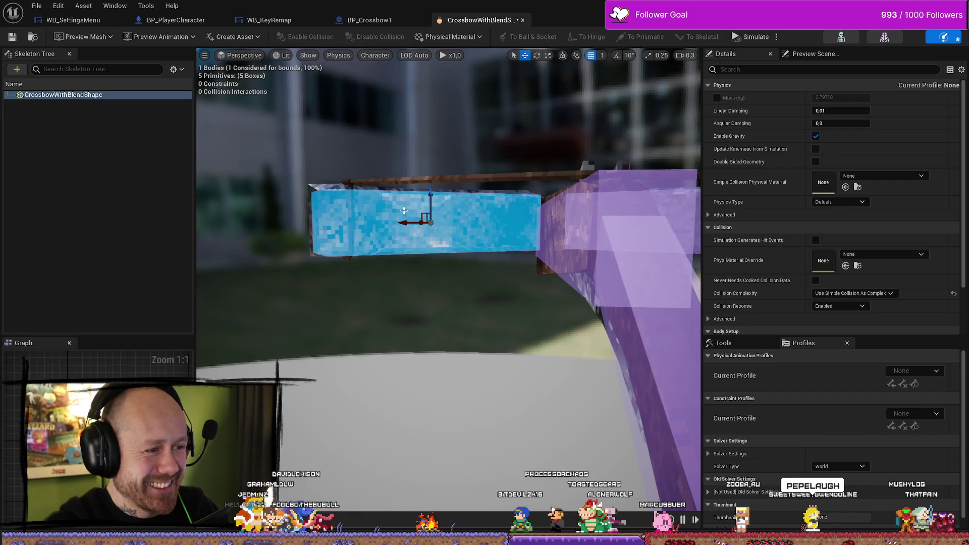
left_click_drag(432, 190, 328, 234)
left_click(404, 298)
left_click_drag(404, 260, 405, 269)
left_click(21, 37)
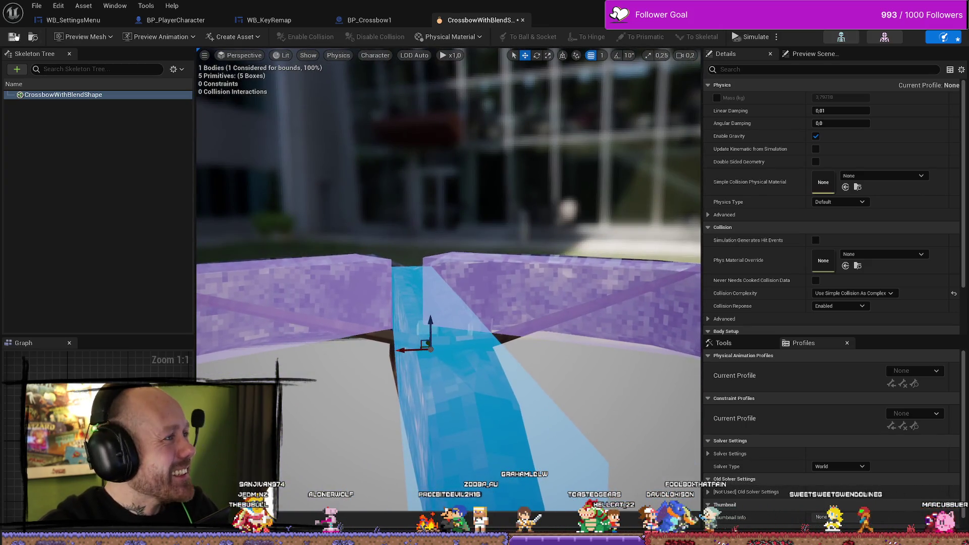
- Close the Physics Asset editor, play in editor, quit the running match and launch a Singleplayer match
left_click(523, 20)
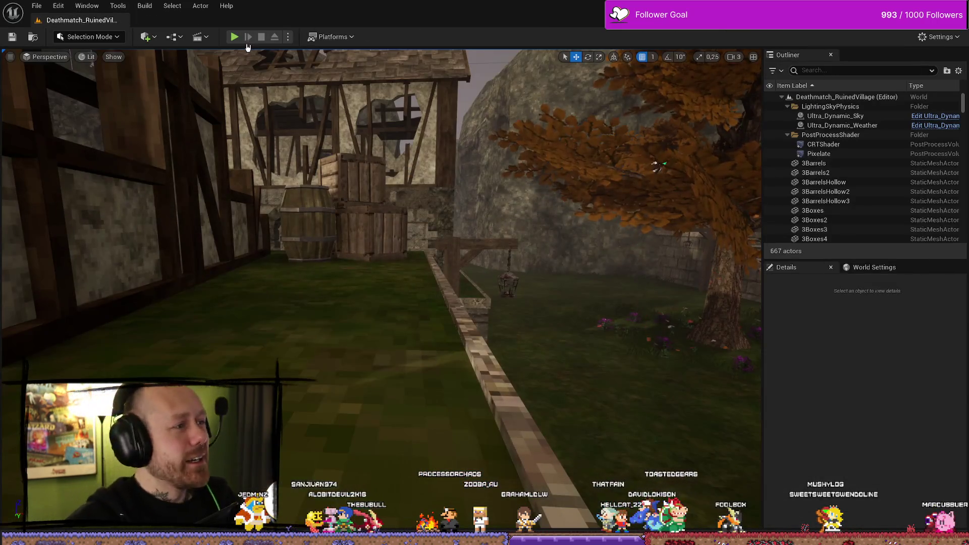
left_click(234, 37)
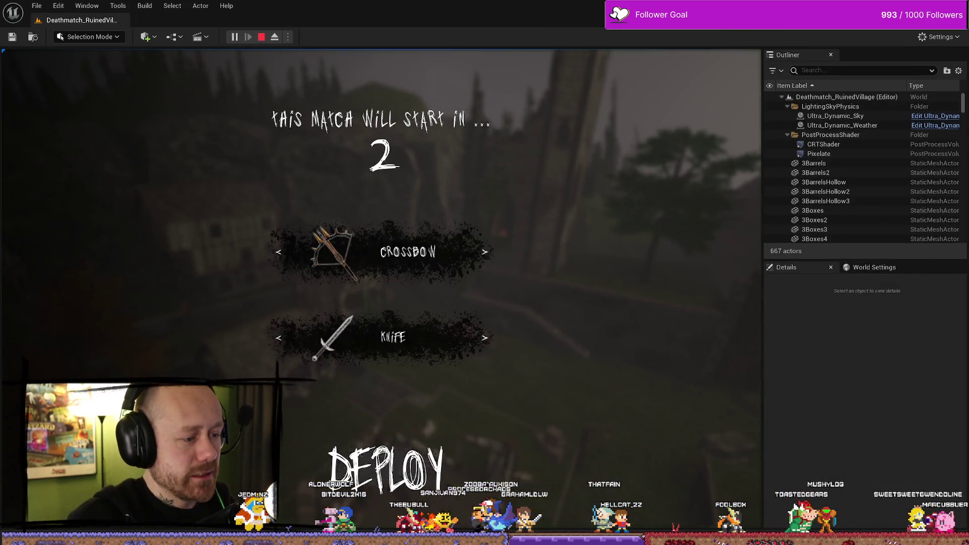
key("Escape")
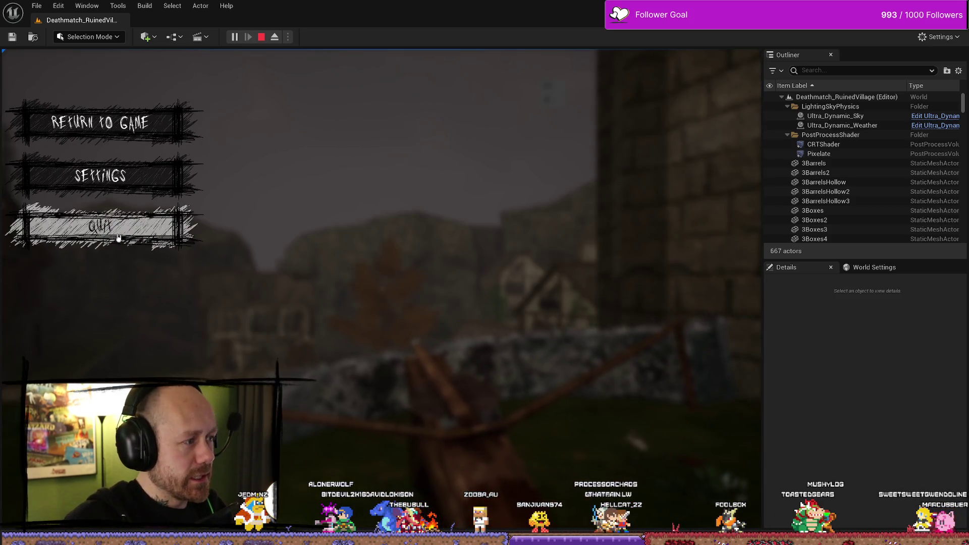
left_click(100, 225)
left_click(290, 343)
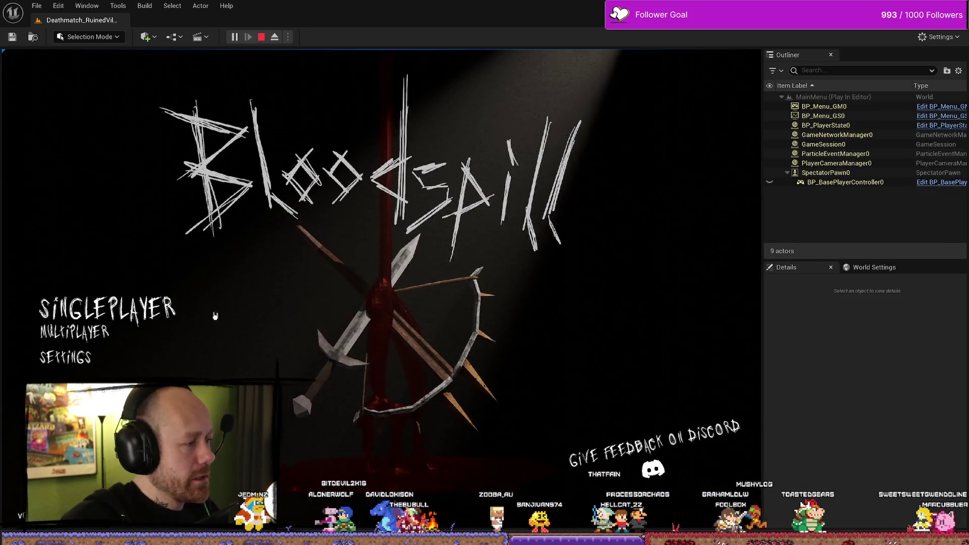
left_click(127, 393)
left_click(676, 487)
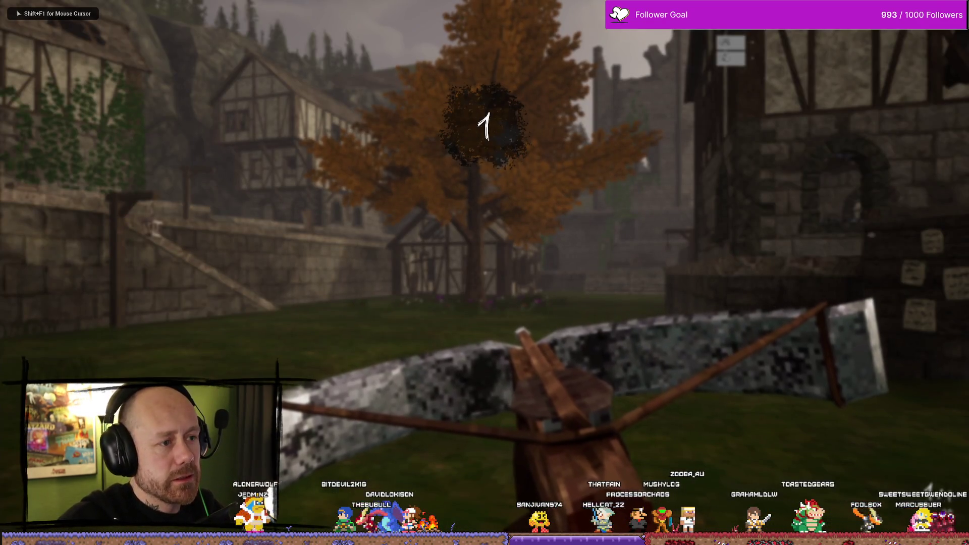
- Walk up into the courtyard, switch to the sword and strike the hooded crossbow enemy by the wall
key("w")
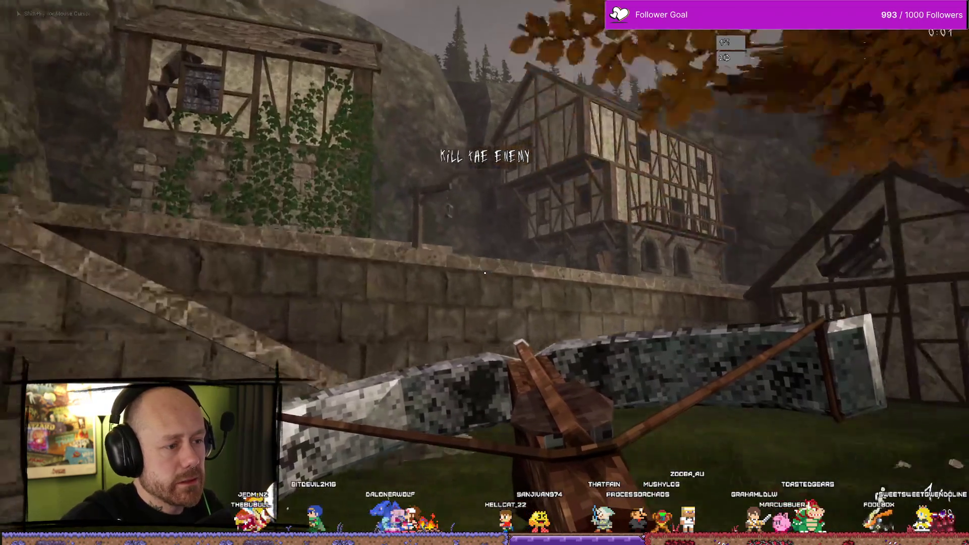
key("w")
key("1")
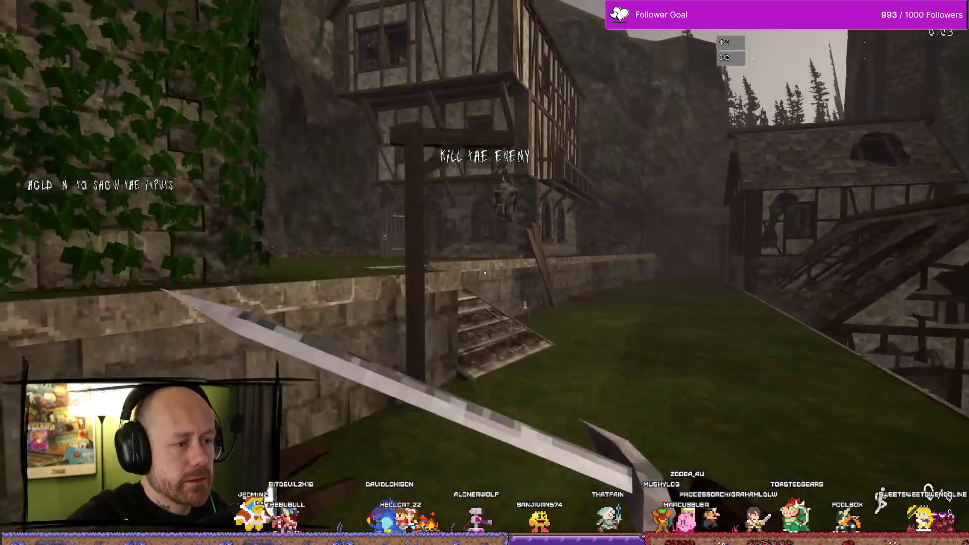
key("w")
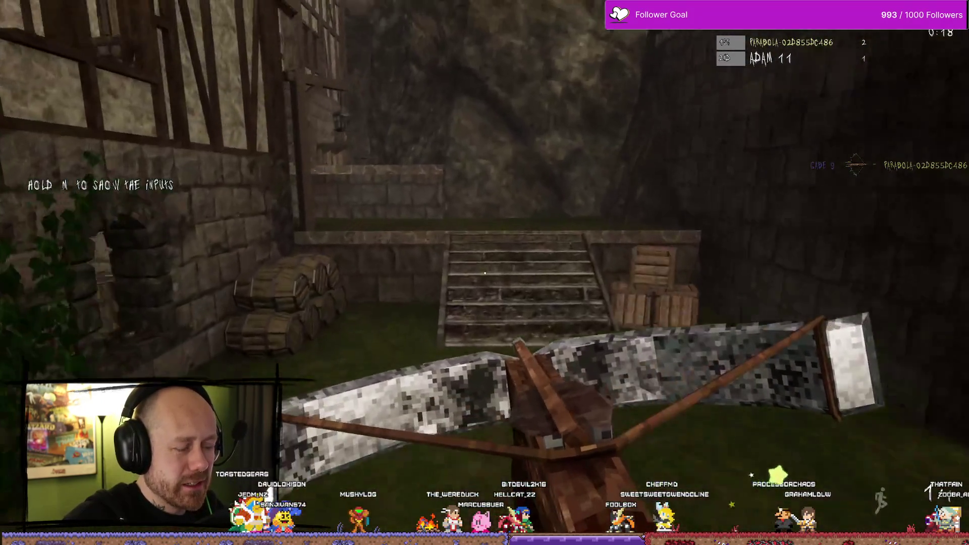
key("w")
key("w")
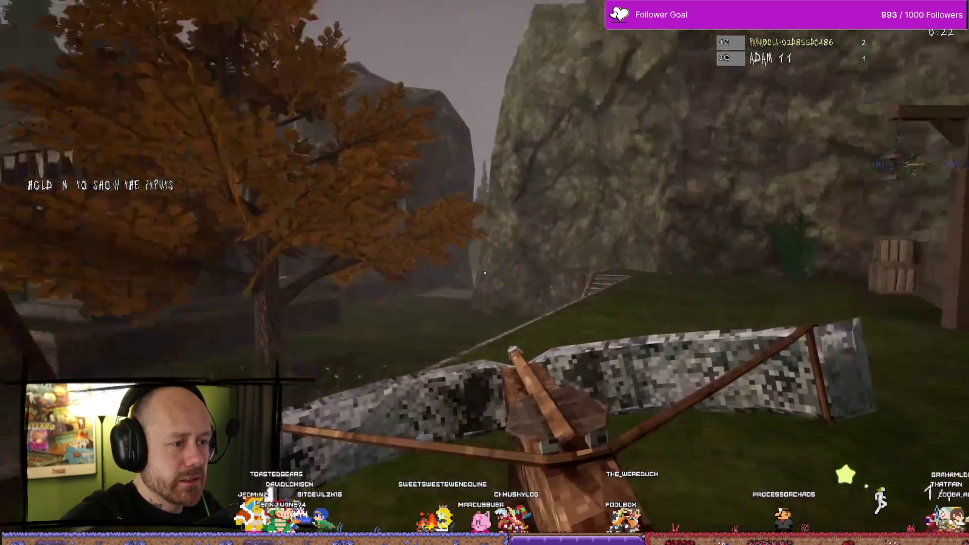
mouse_move(485, 273)
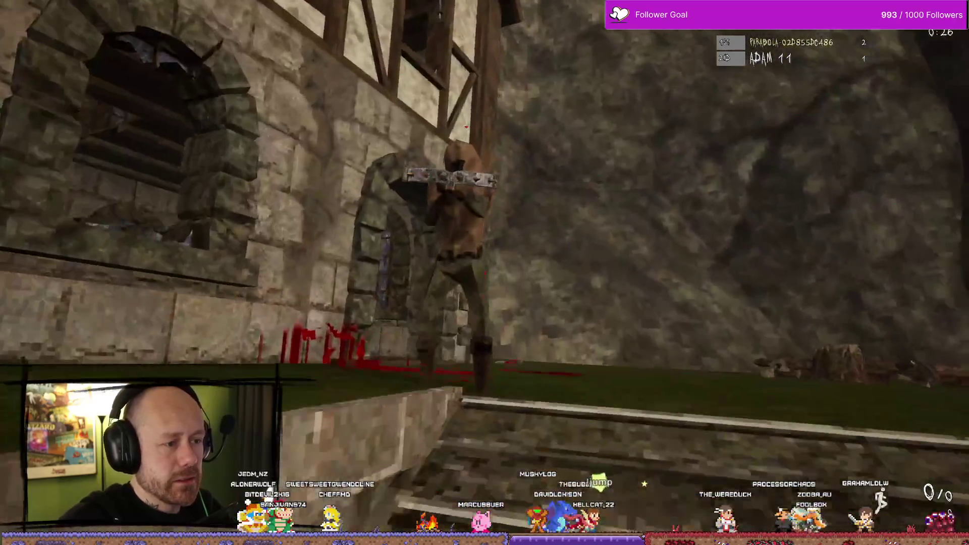
left_click(485, 273)
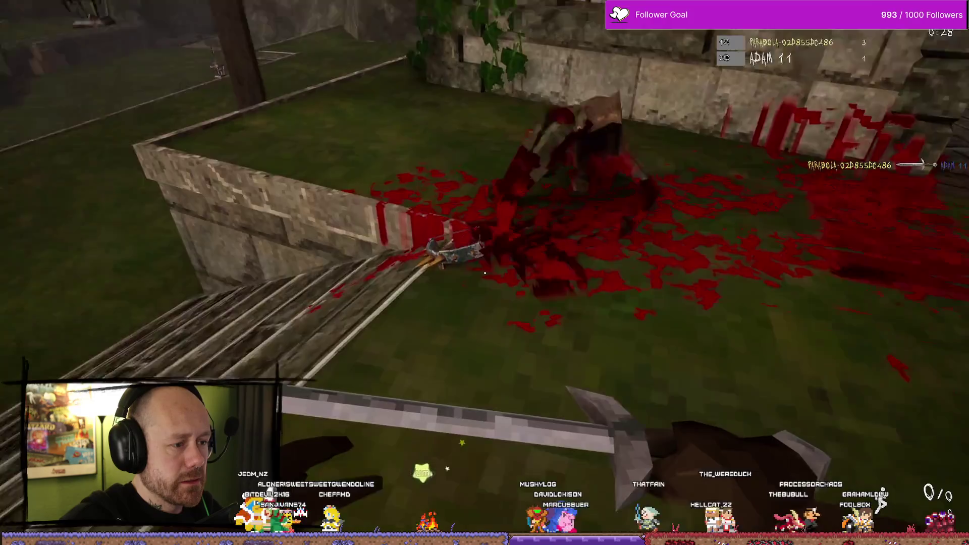
- Pick up the dropped crossbow and shoot the hooded enemy with it
key("w")
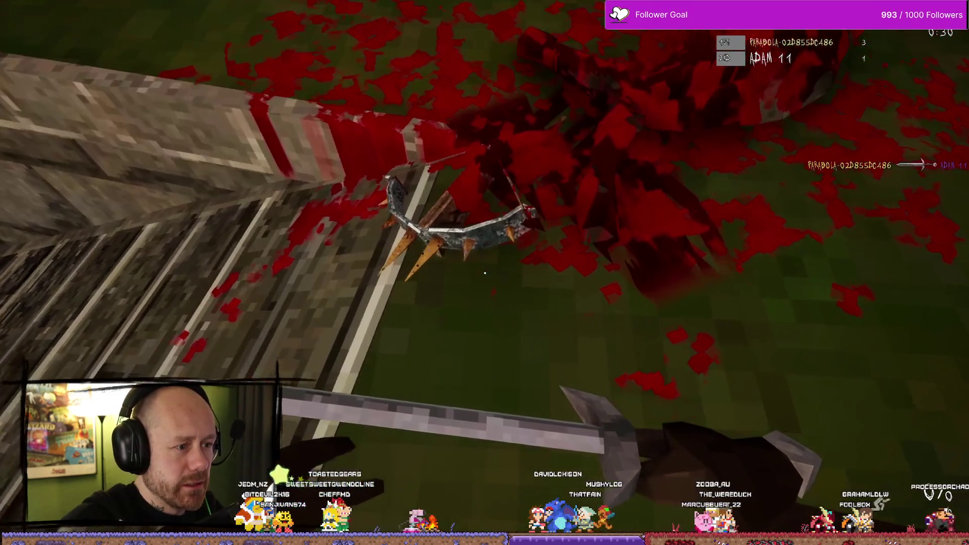
key("w")
key("f")
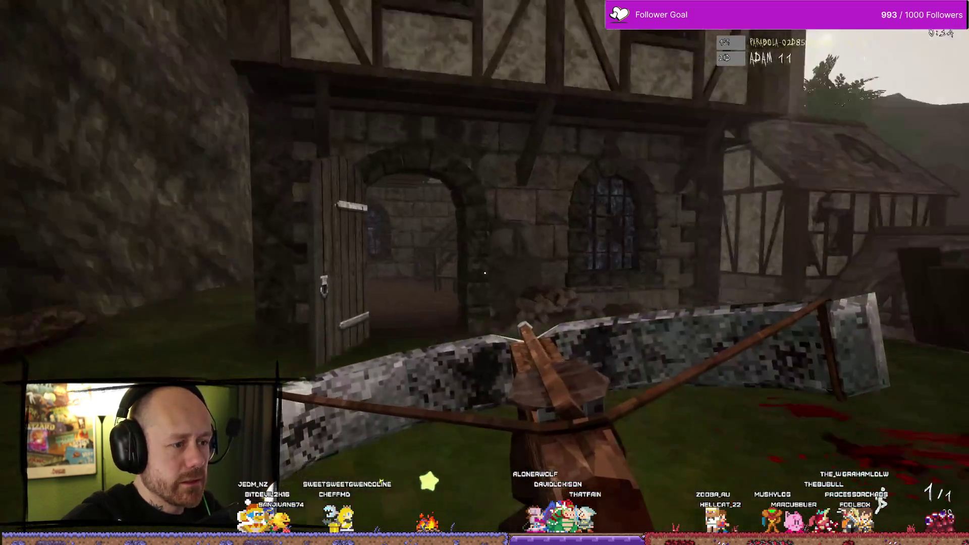
mouse_move(485, 273)
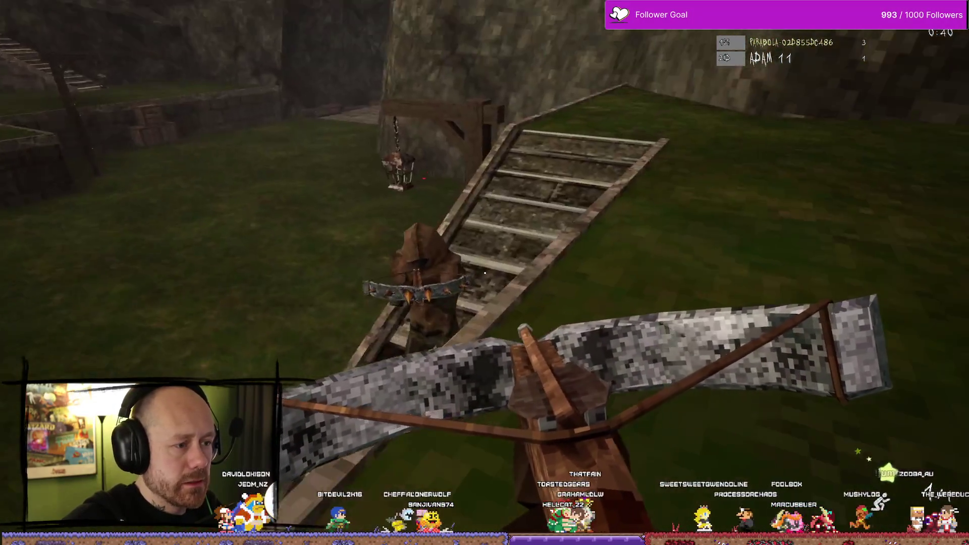
left_click(485, 273)
- Shoot two more enemies with the crossbow, including a headshot and a distant figure
mouse_move(485, 273)
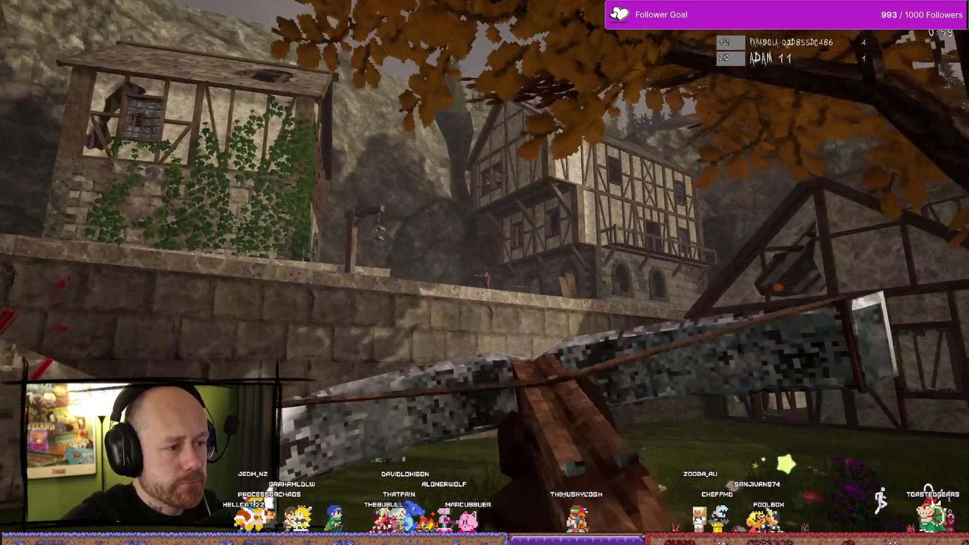
left_click(485, 273)
mouse_move(484, 273)
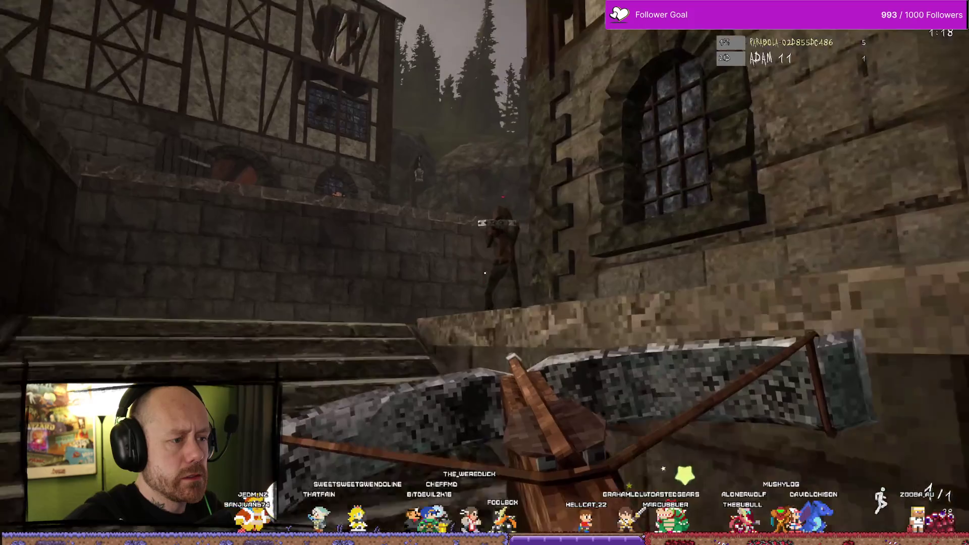
left_click(484, 273)
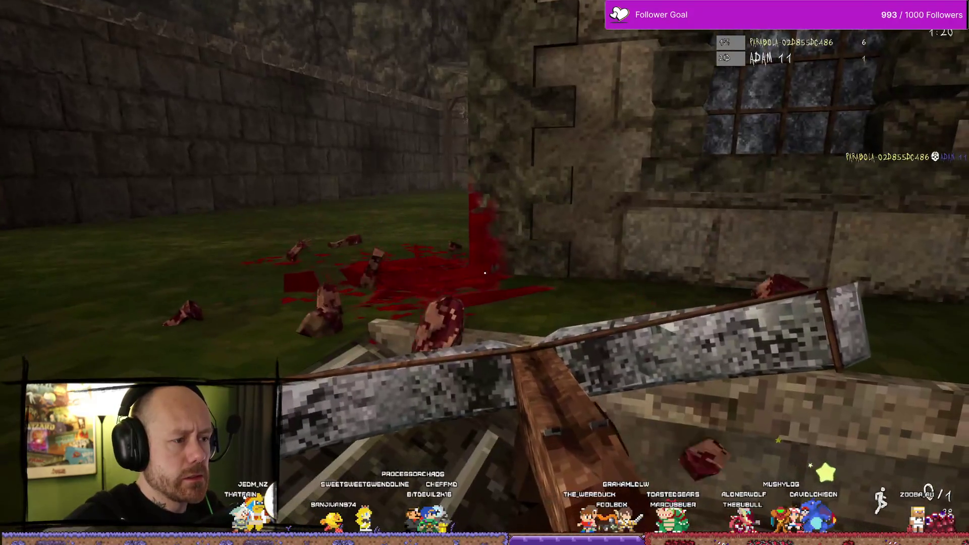